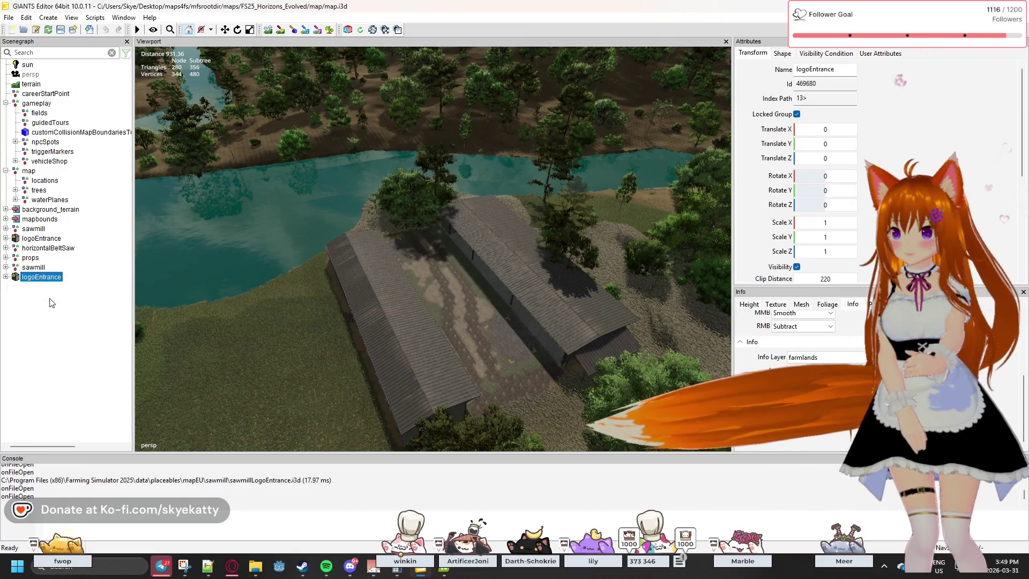
Select and inspect the logoEntrance node in the Scenegraph.
left_click(52, 301)
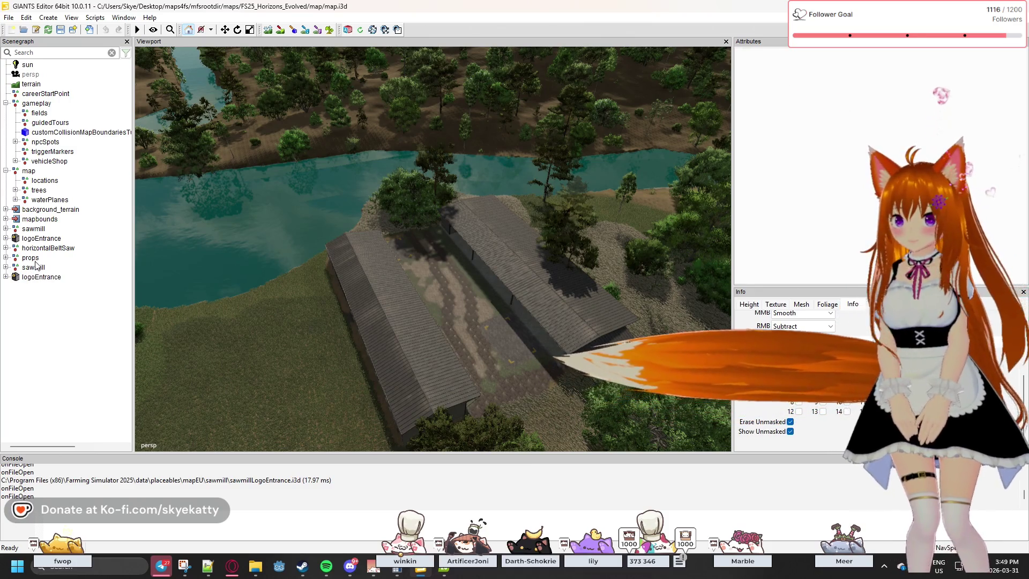
left_click(38, 279)
left_click(37, 277)
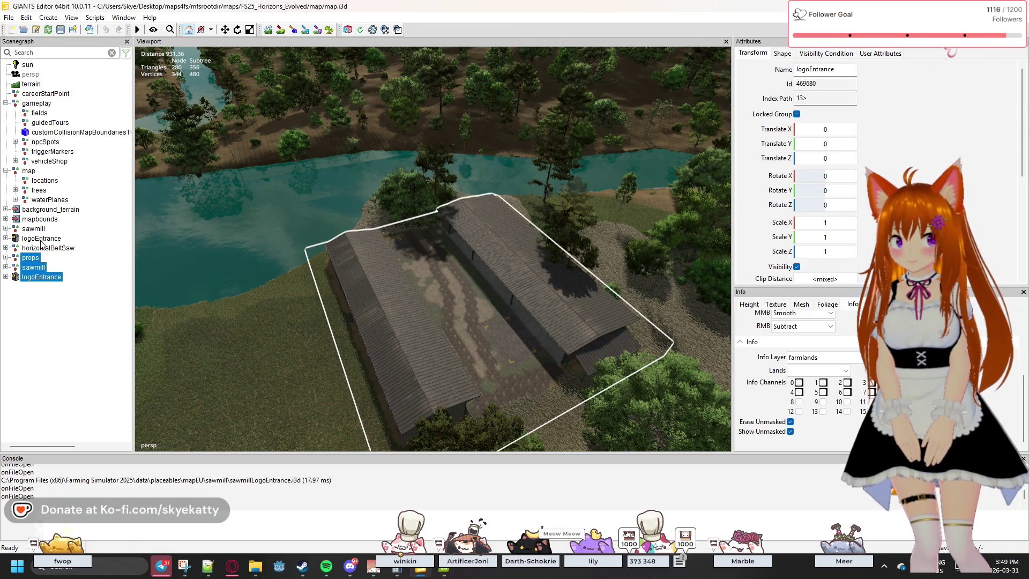
Select the sawmill node to check its position, then bring farmlands.xml to the front.
left_click(41, 242, "shift")
left_click(72, 331)
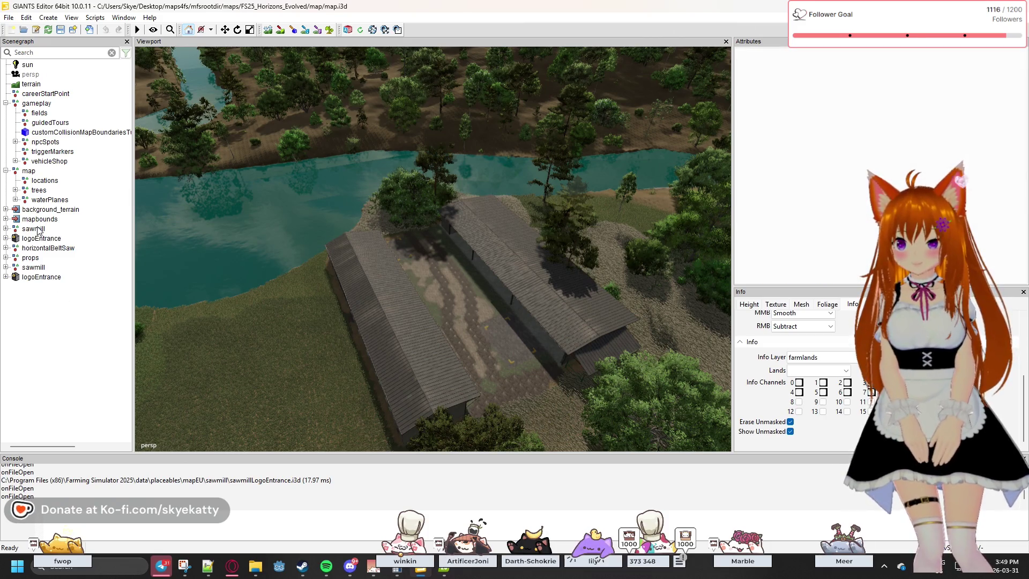
left_click(38, 230)
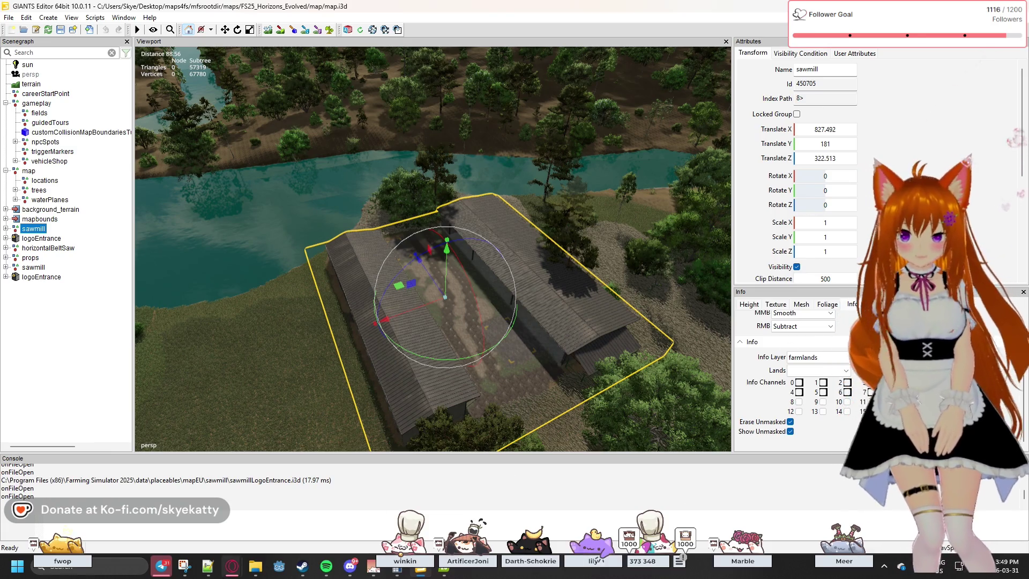
mouse_move(360, 564)
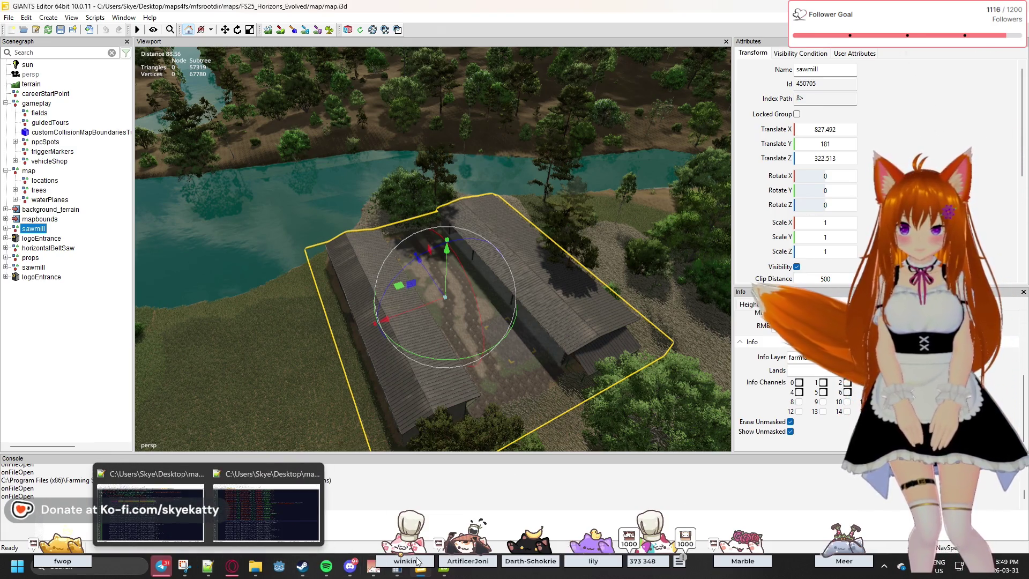
left_click(151, 513)
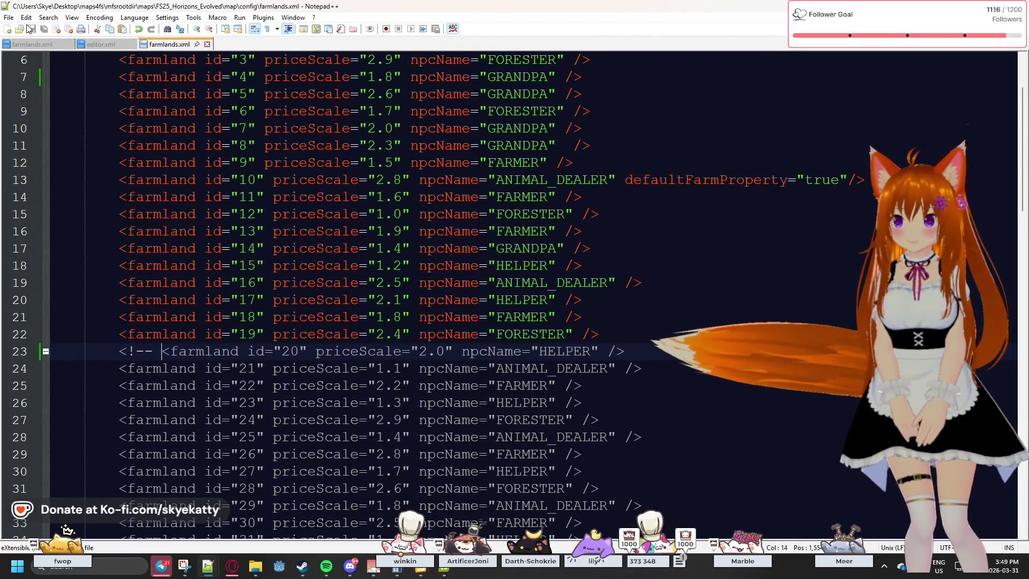
key("ctrl+n")
key("alt+Tab")
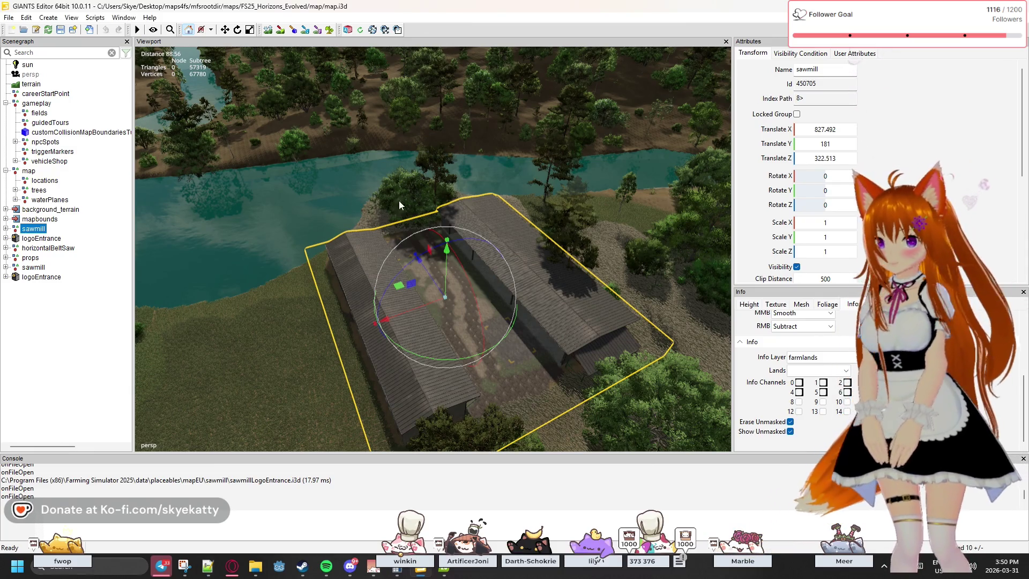
left_click(41, 277)
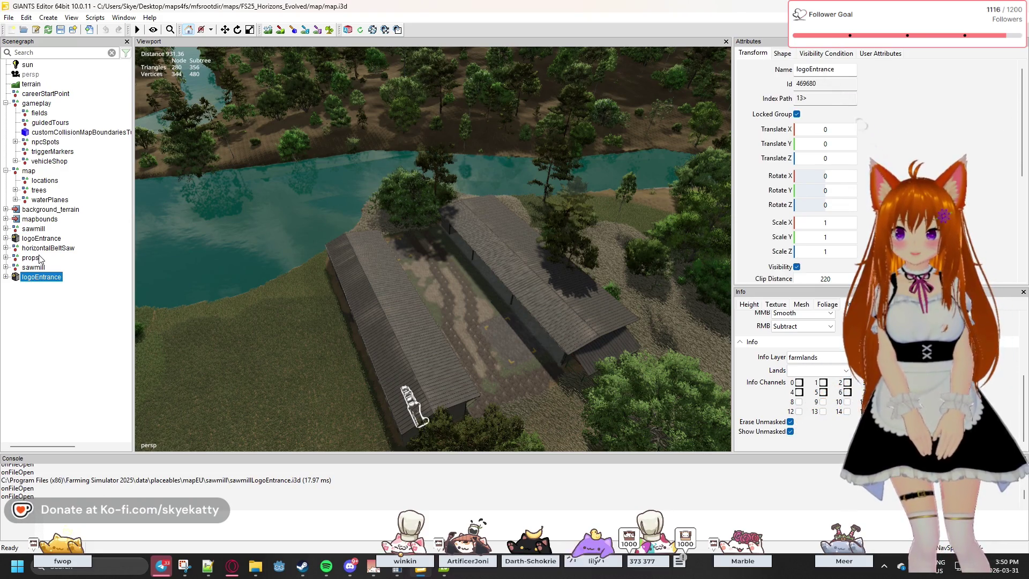
Extend the selection over the sawmill, props and horizontalBeltSaw nodes and delete them.
key("shift+Up")
key("shift+Up")
key("shift+Up")
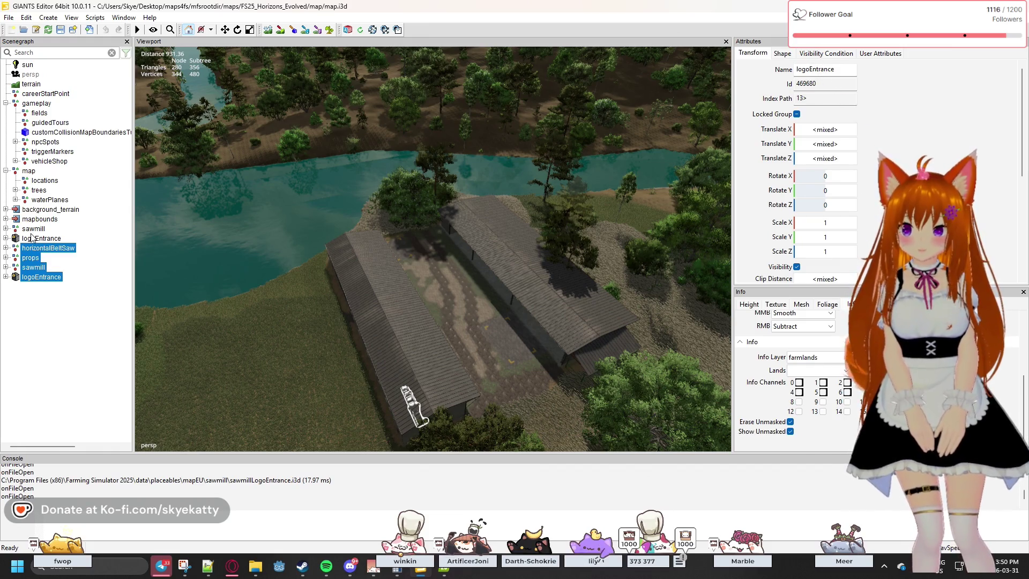
key("shift+Up")
key("shift+Up")
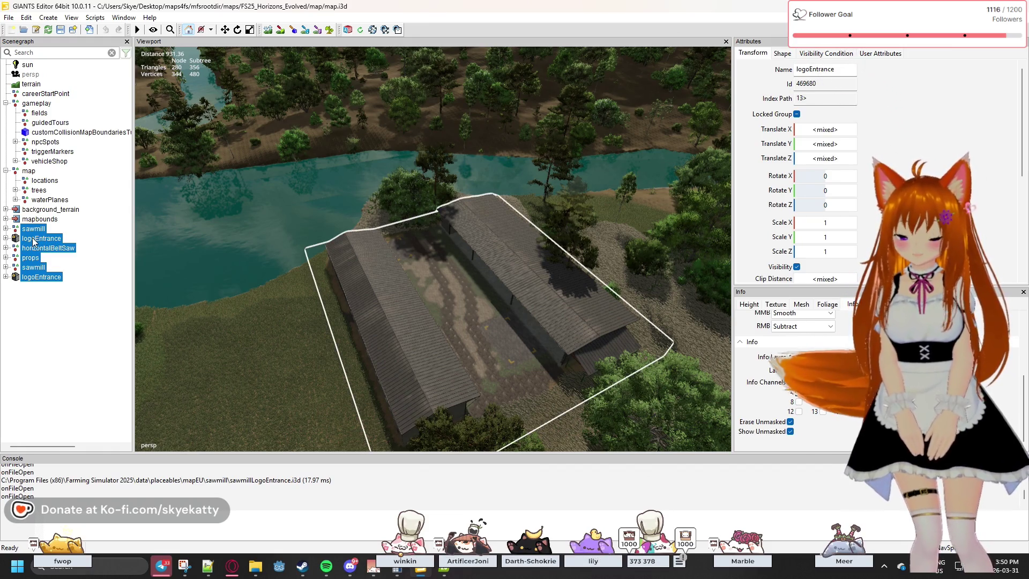
key("Delete")
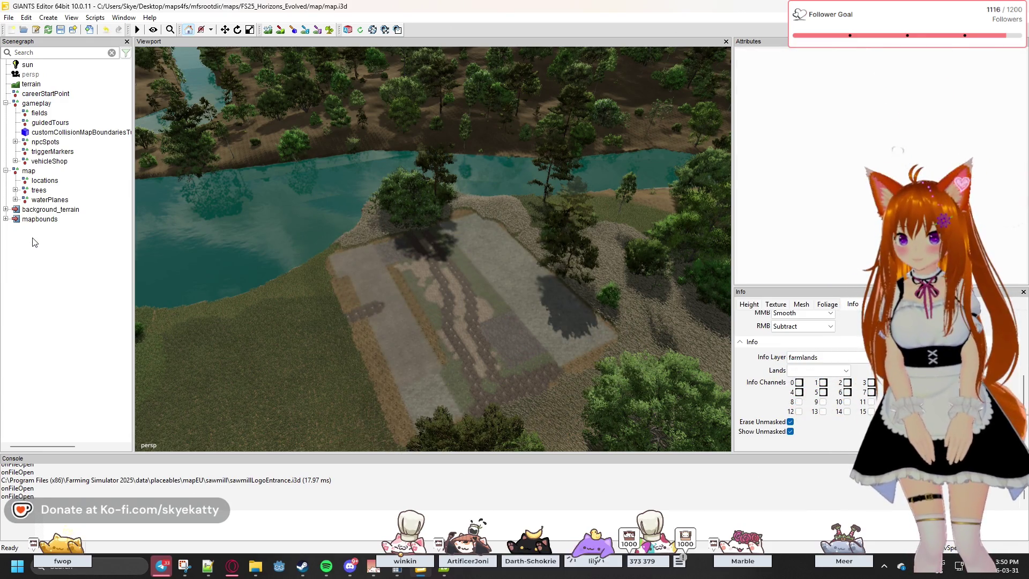
Look through the File and Scripts menus, moving on toward the Window menu.
left_click(9, 18)
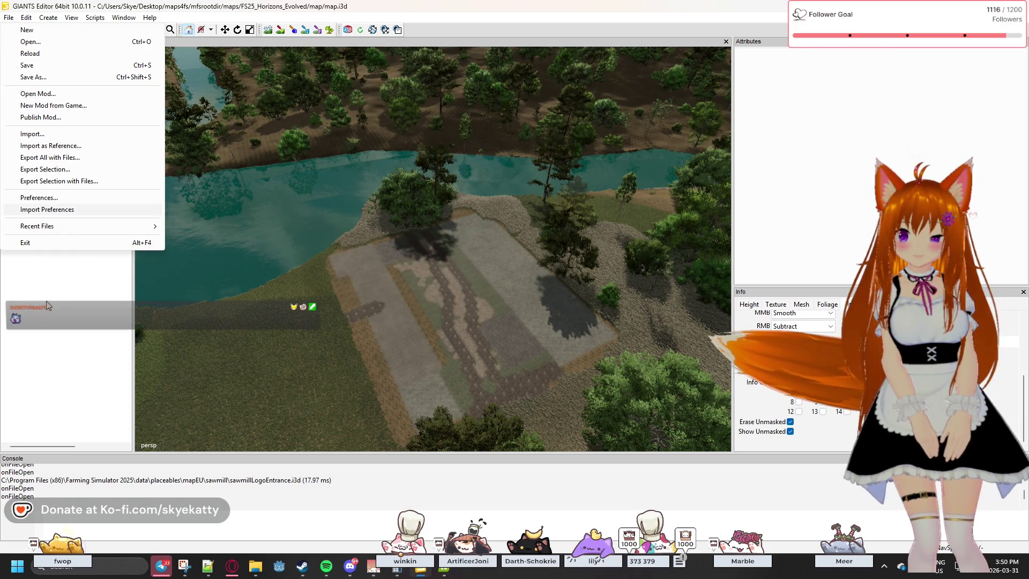
left_click(47, 302)
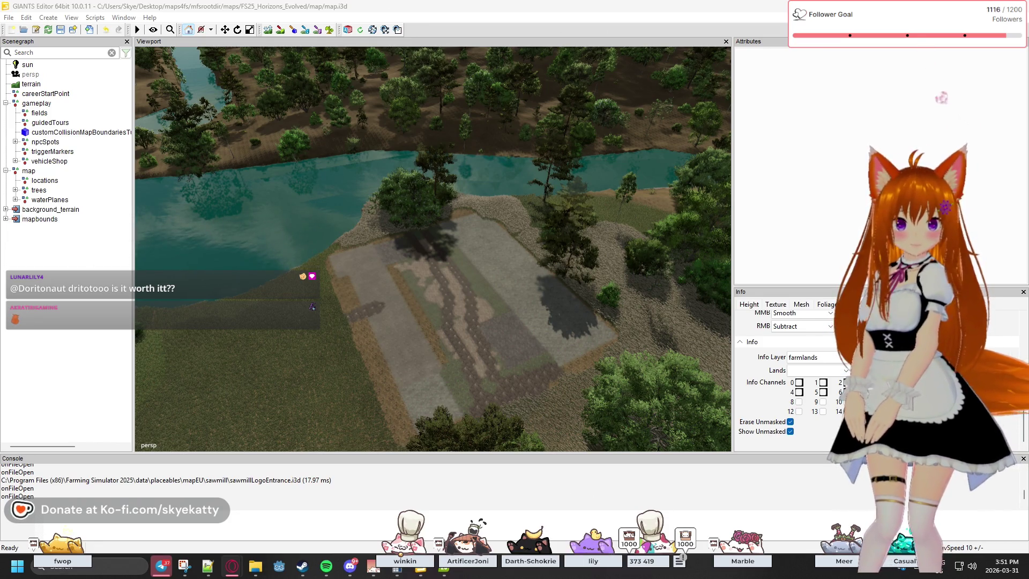
left_click(97, 17)
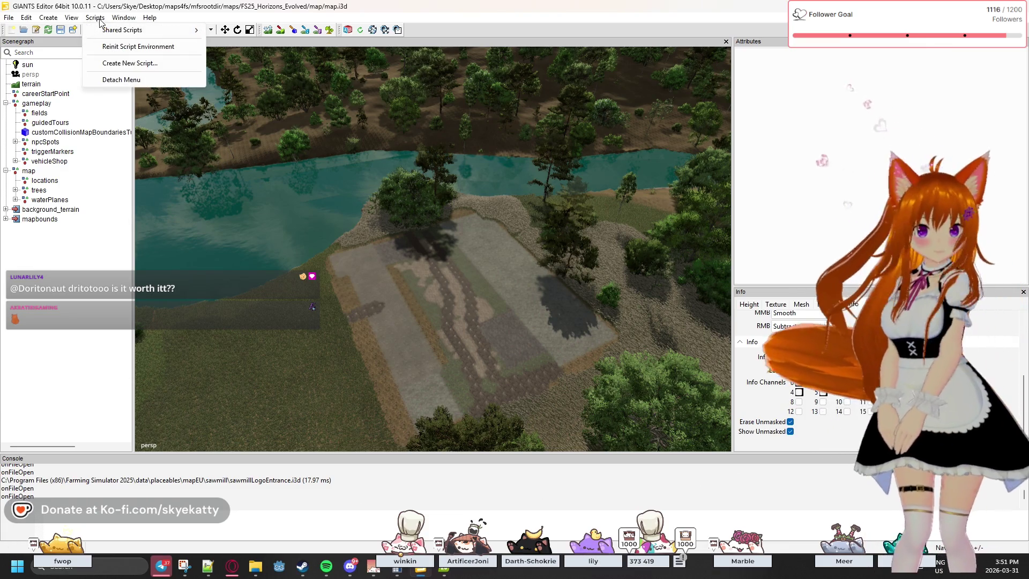
mouse_move(123, 18)
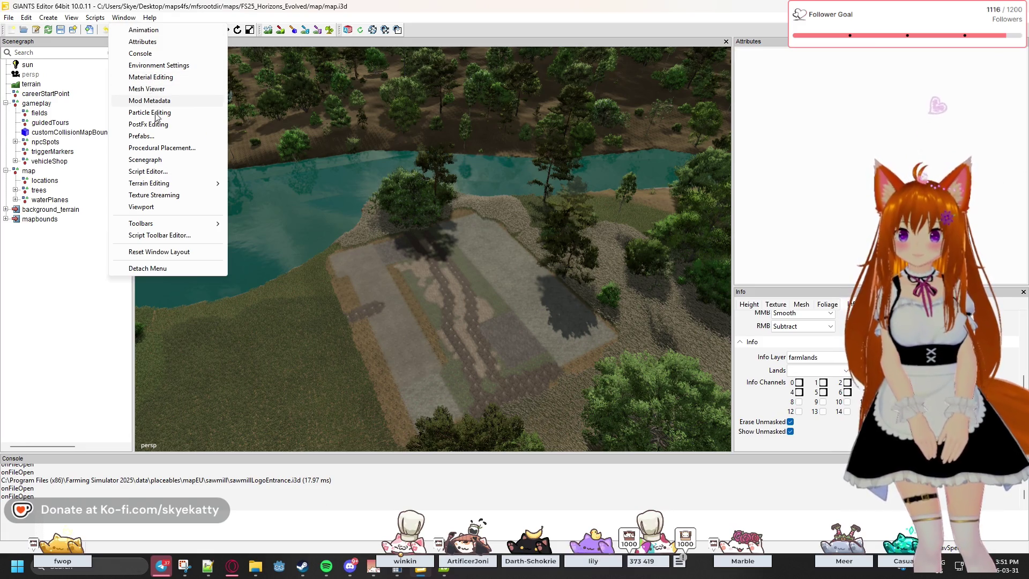
left_click(143, 136)
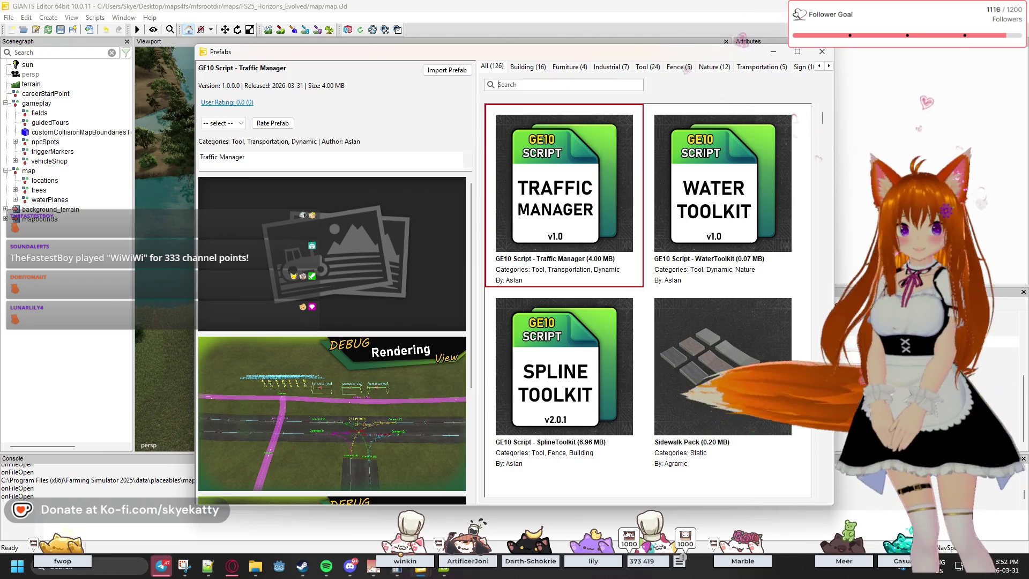
left_click(535, 85)
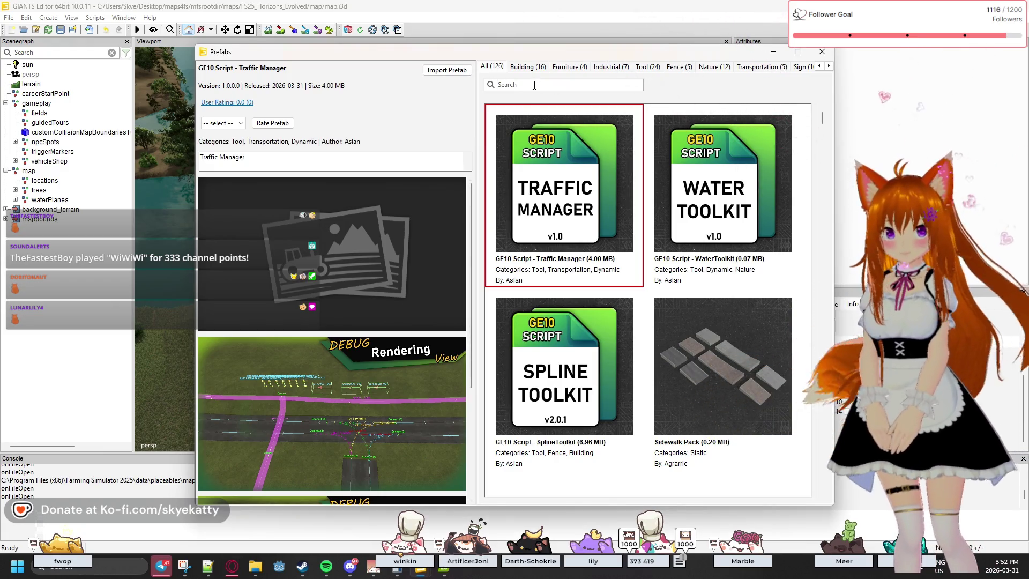
type("wa")
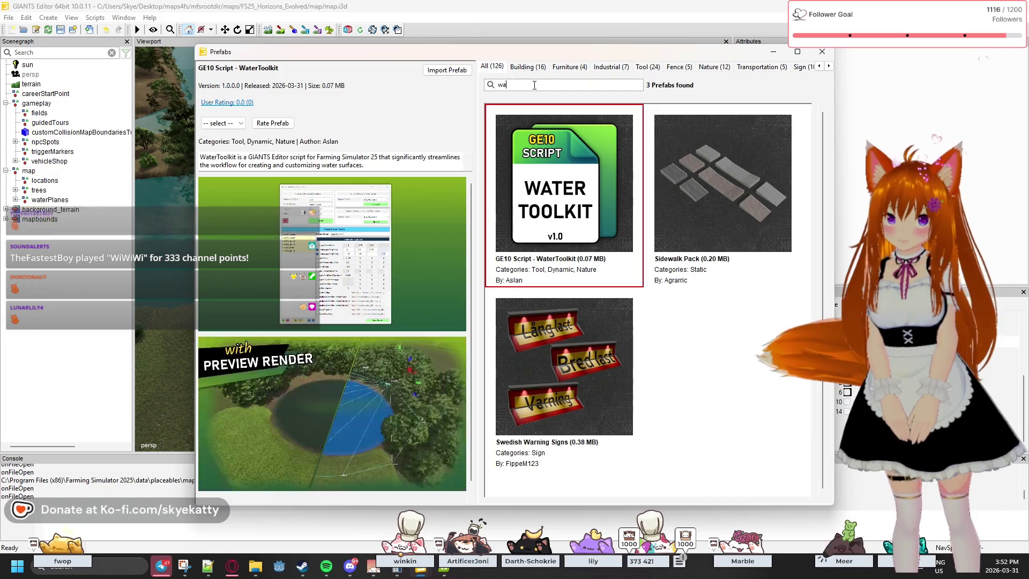
key("BackSpace")
key("BackSpace")
type("saw")
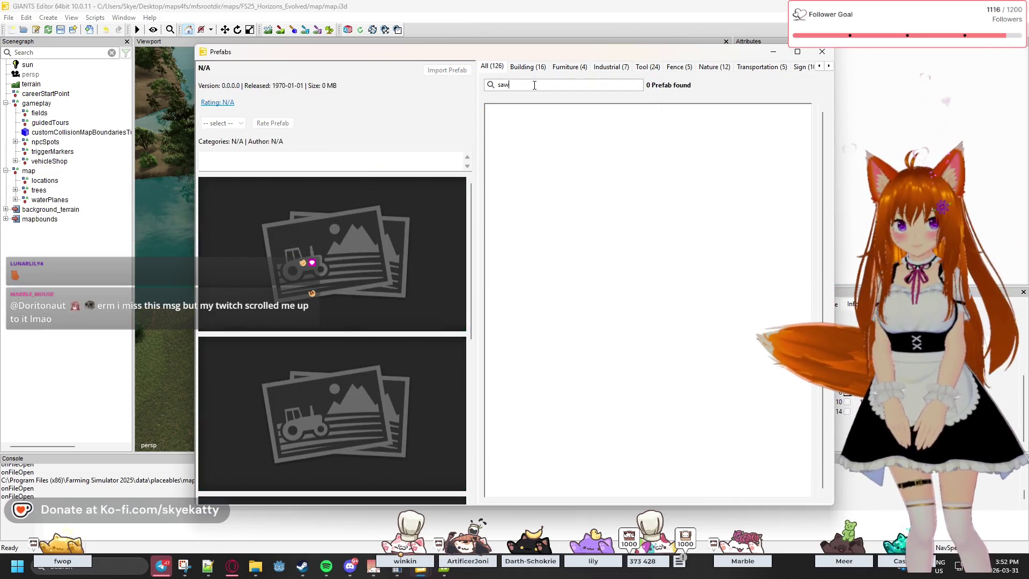
key("BackSpace")
key("BackSpace")
key("BackSpace")
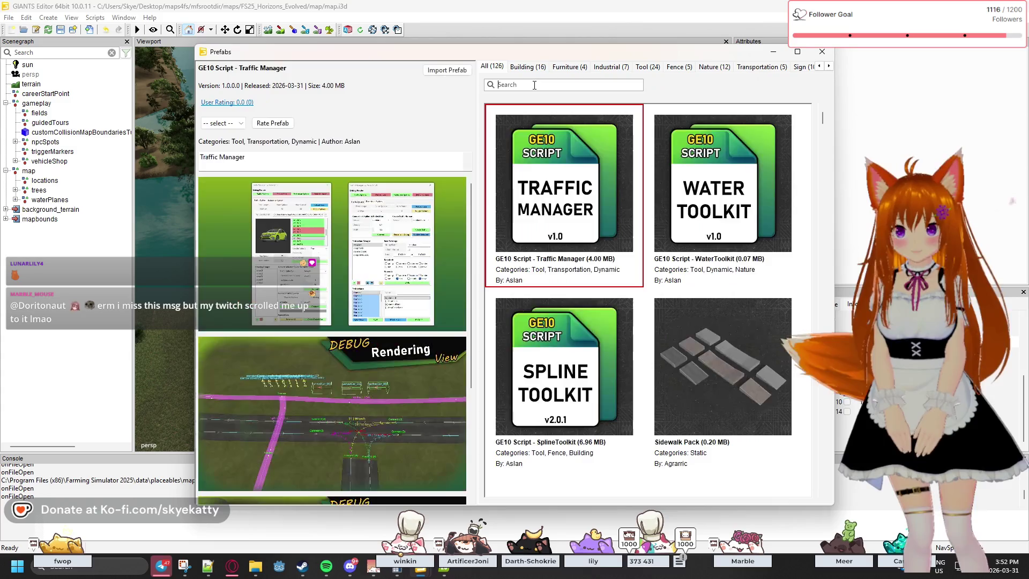
left_click(544, 68)
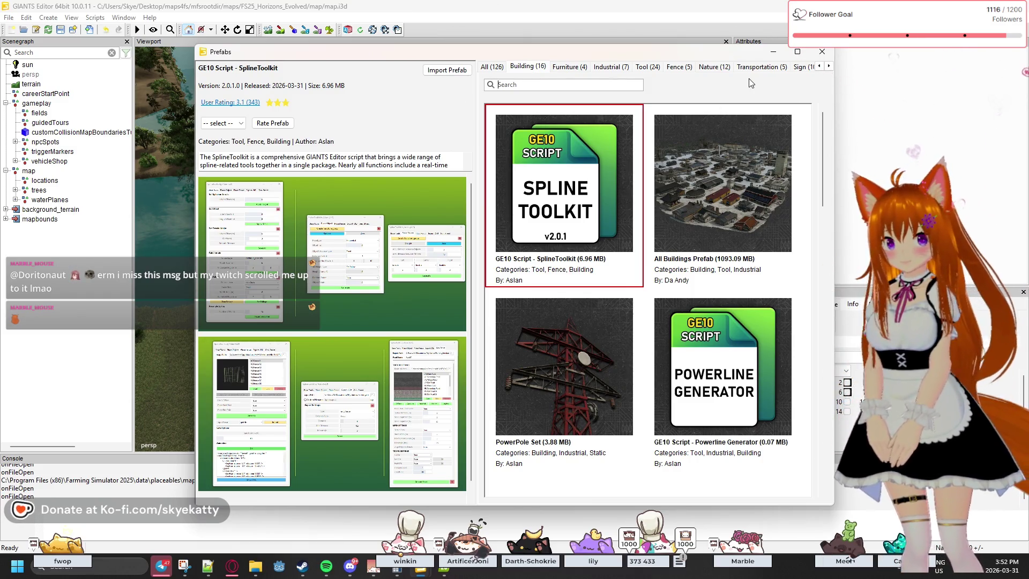
left_click(712, 143)
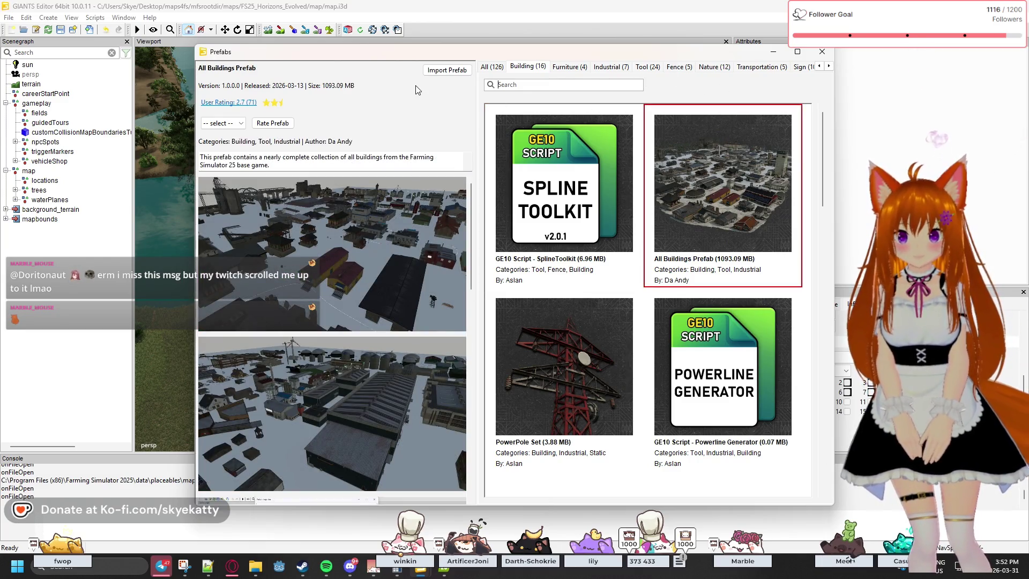
scroll(547, 223, "down", 10)
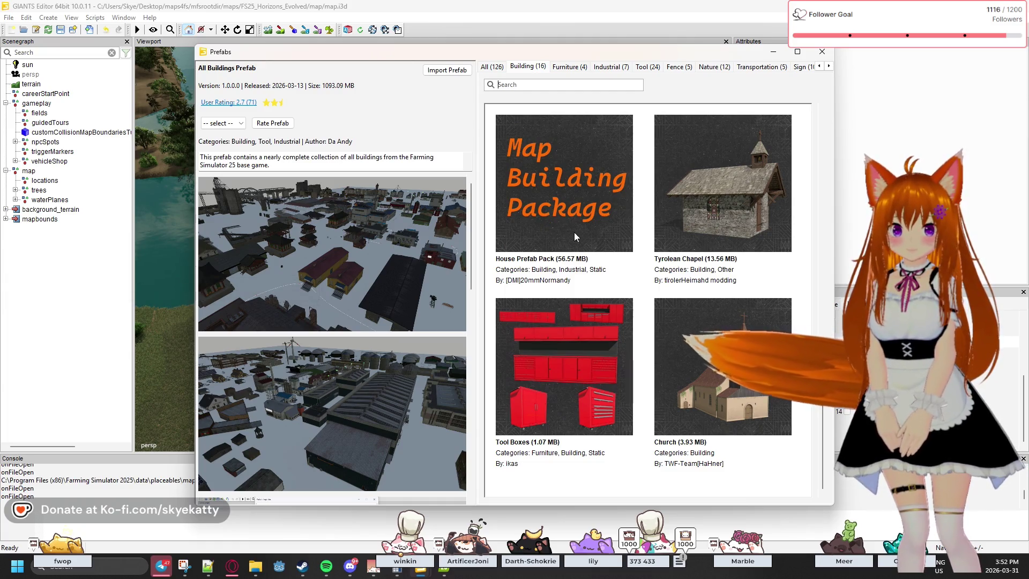
left_click(757, 329)
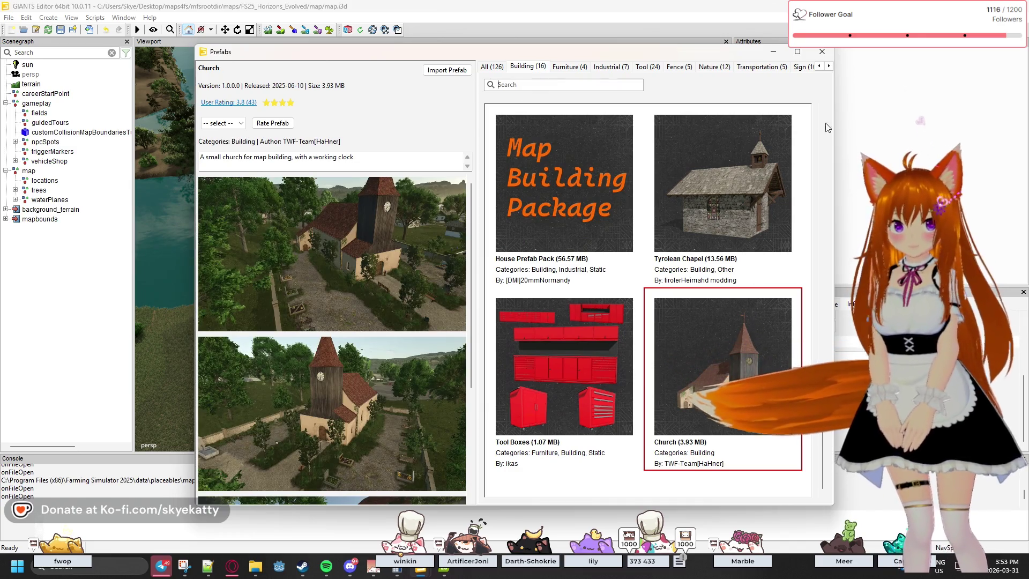
double_click(829, 65)
double_click(829, 65)
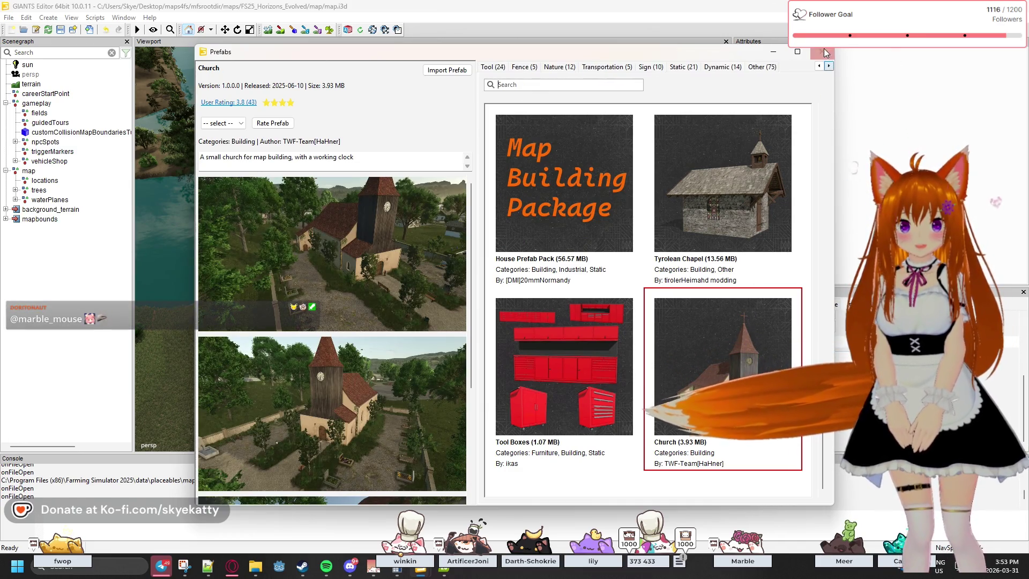
left_click(763, 66)
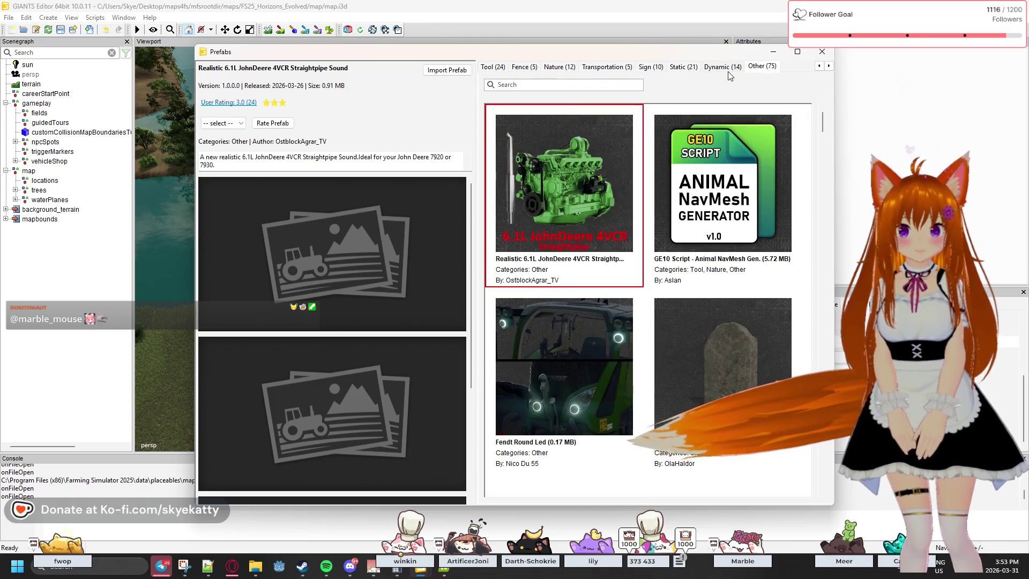
left_click(822, 51)
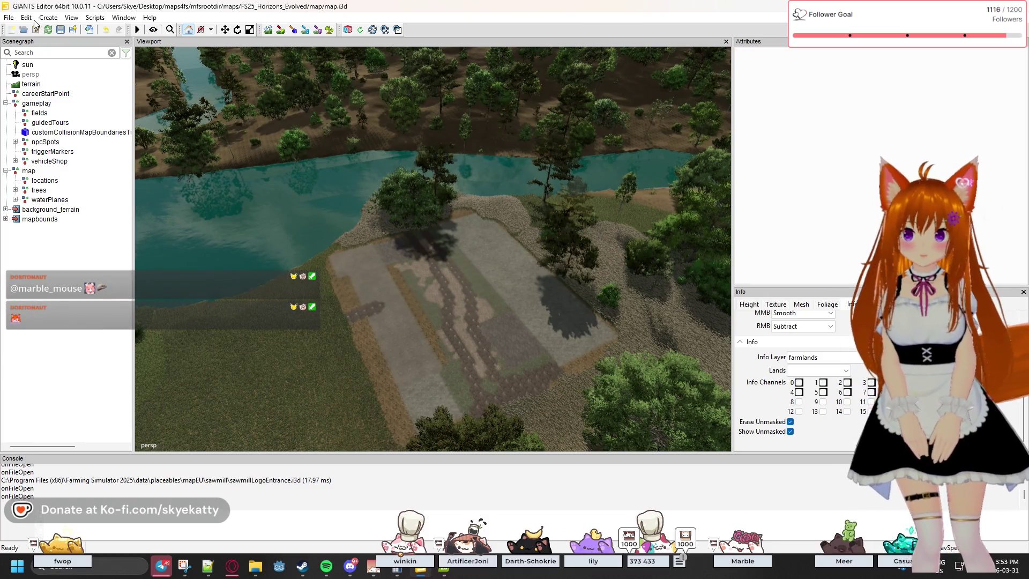
Import props.i3d, sawmill.i3d and sawmillLogoEntrance.i3d from the sawmill folder as references.
left_click(9, 18)
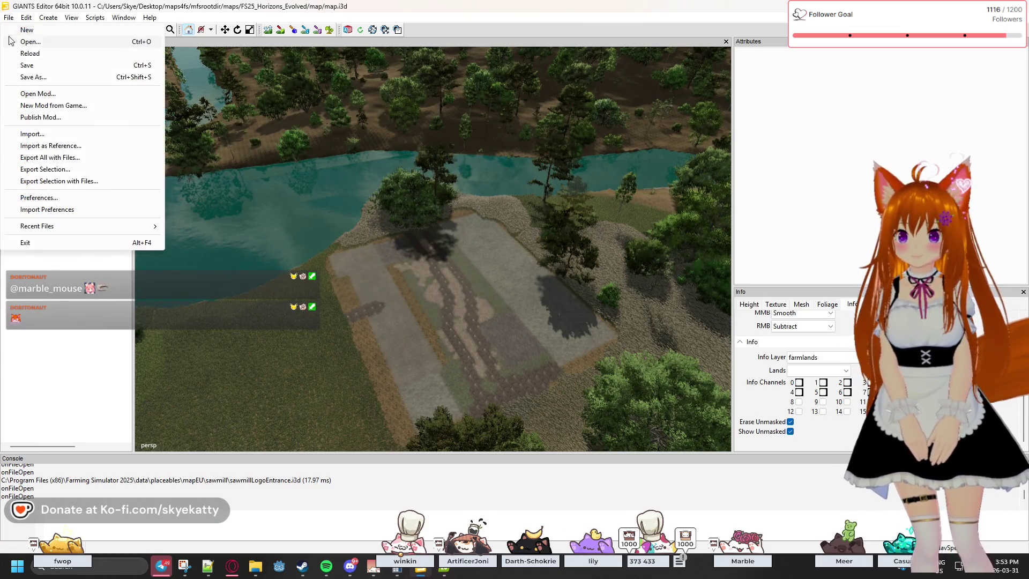
left_click(51, 147)
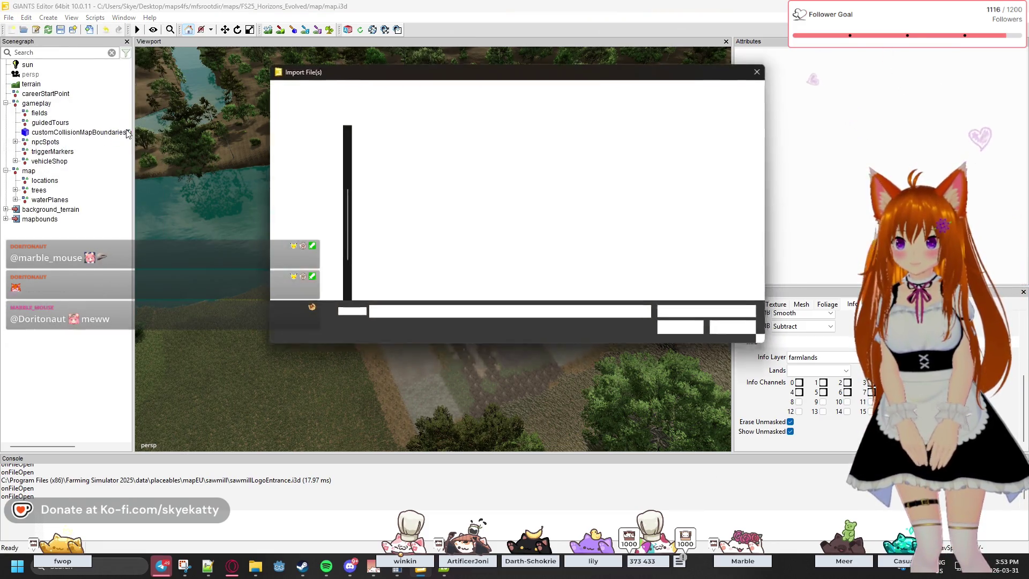
left_click_drag(661, 227, 459, 185)
left_click(686, 331)
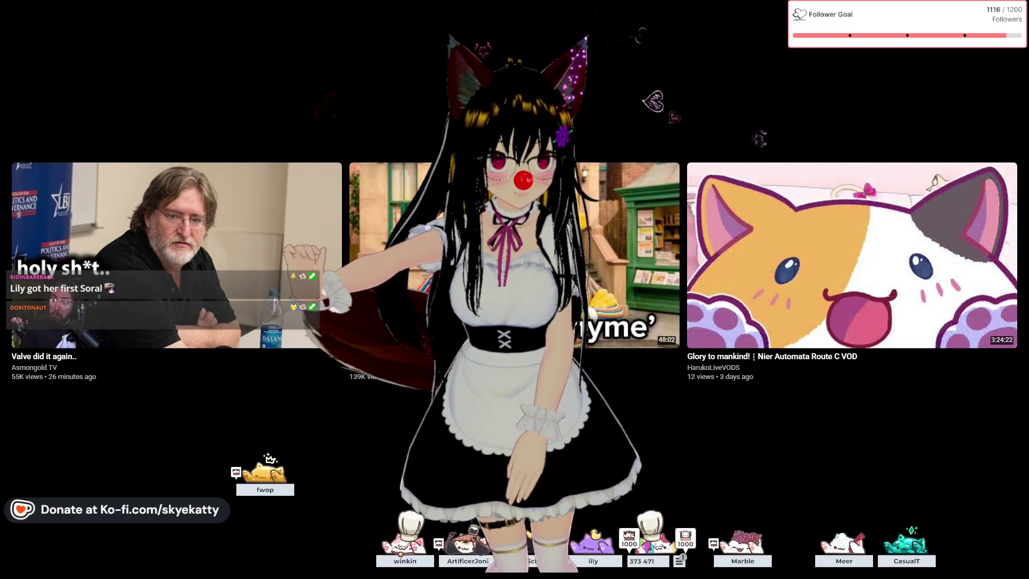
Exit the full-screen YouTube video and close the browser to get back to GIANTS Editor.
key("Escape")
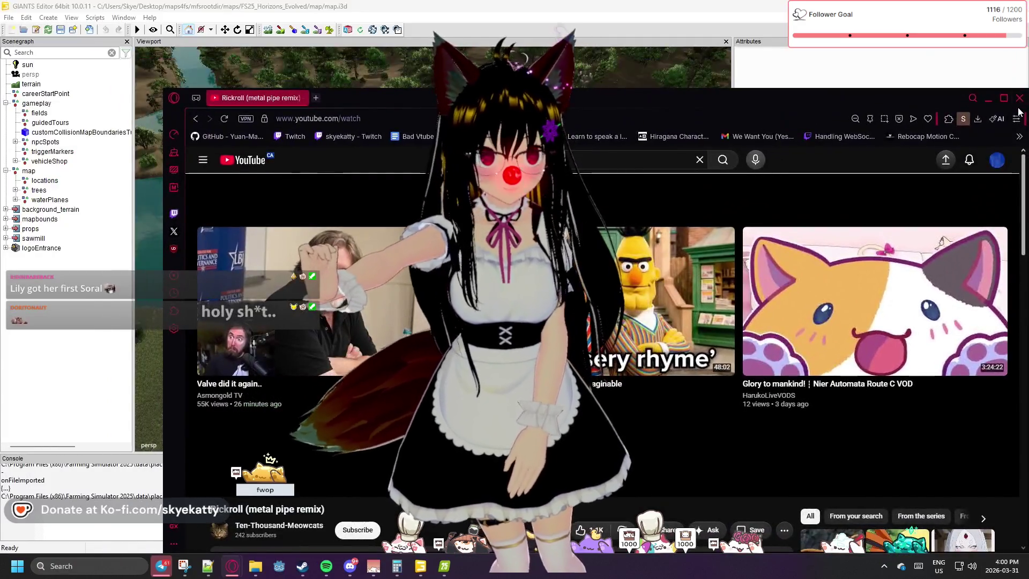
left_click(1020, 98)
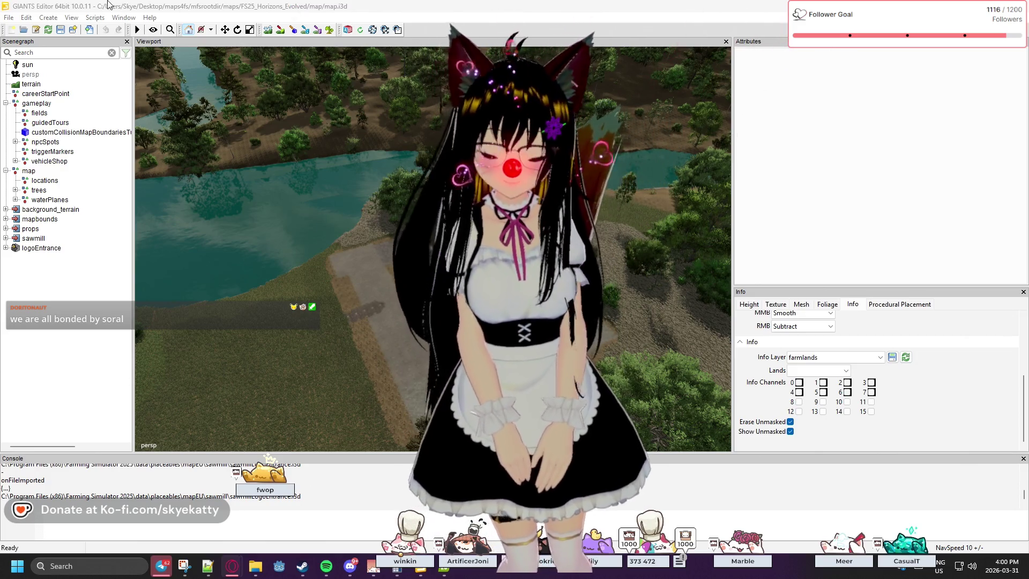
left_click(68, 18)
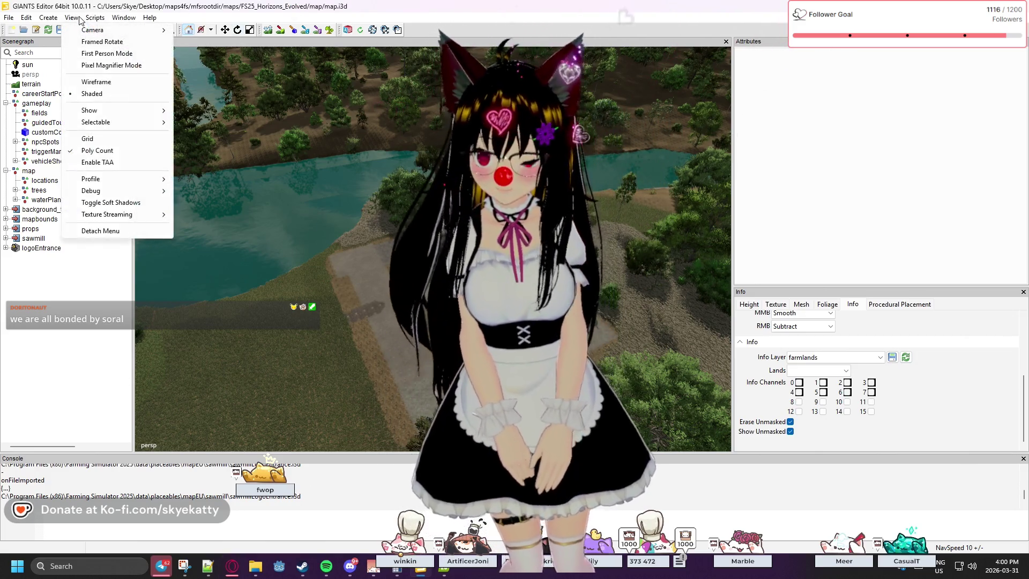
left_click(67, 19)
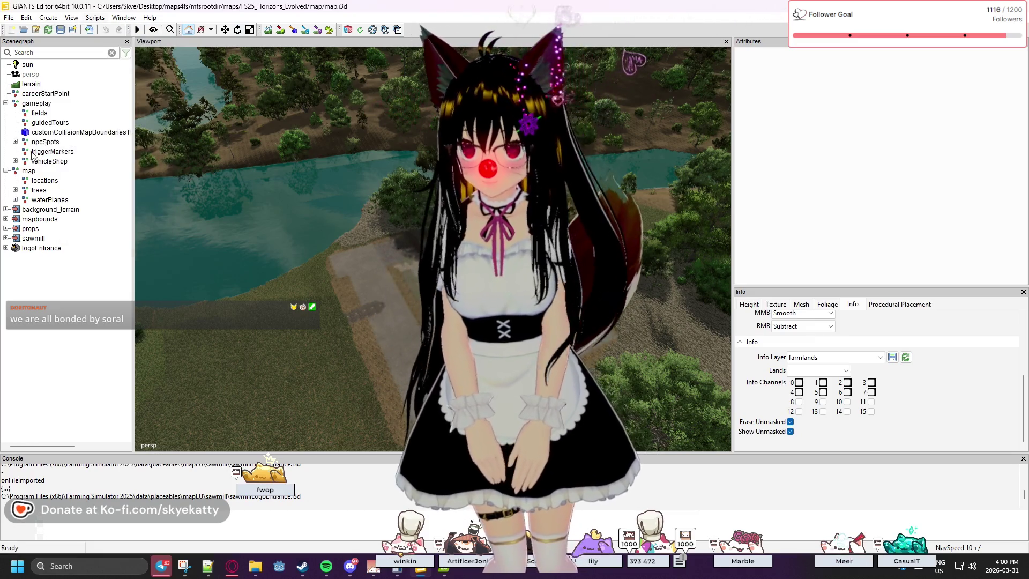
Select the sawmill node to confirm its translation is still 0, 0, 0.
left_click(40, 248)
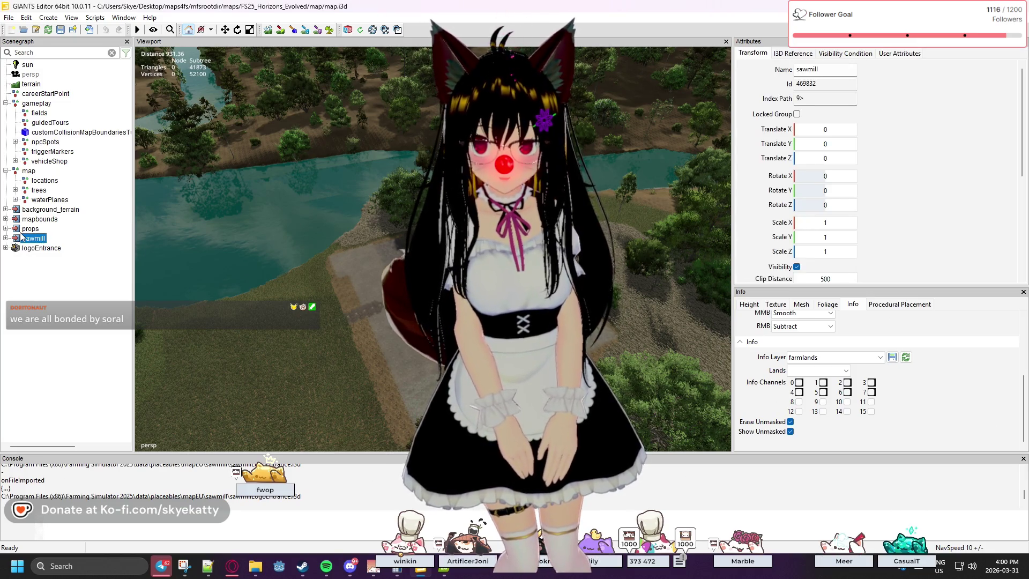
left_click(24, 230)
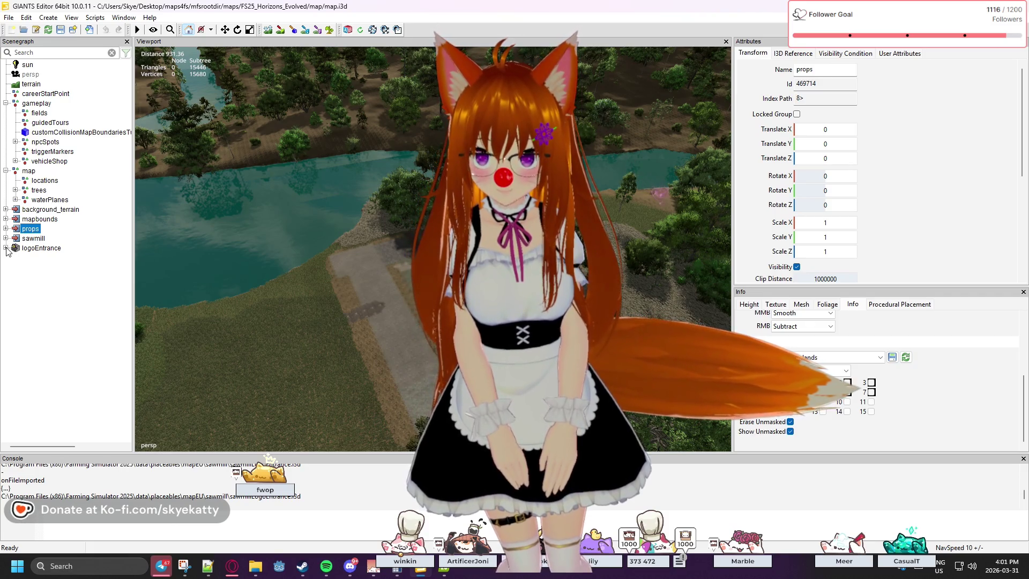
left_click(23, 239)
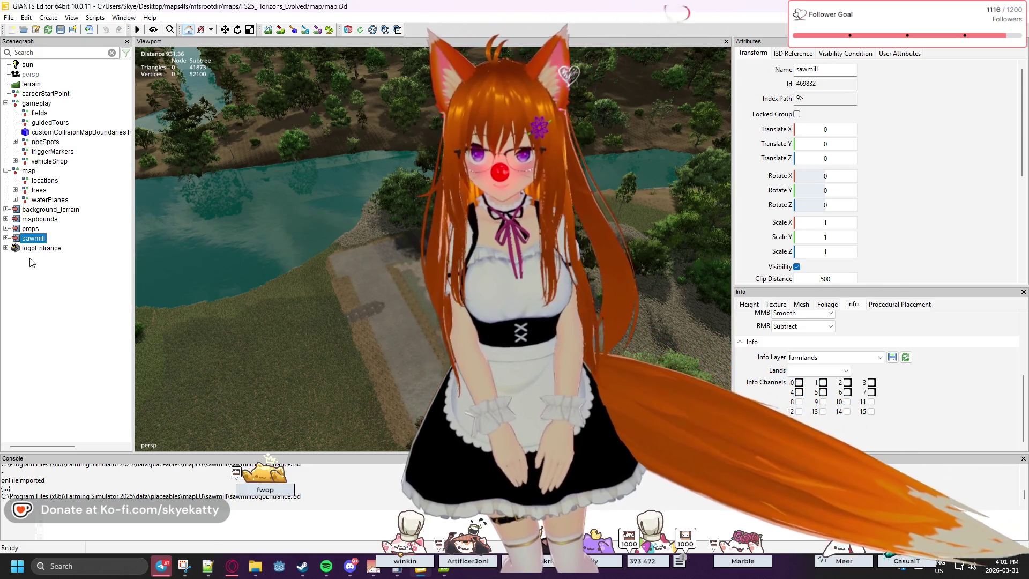
left_click(38, 239)
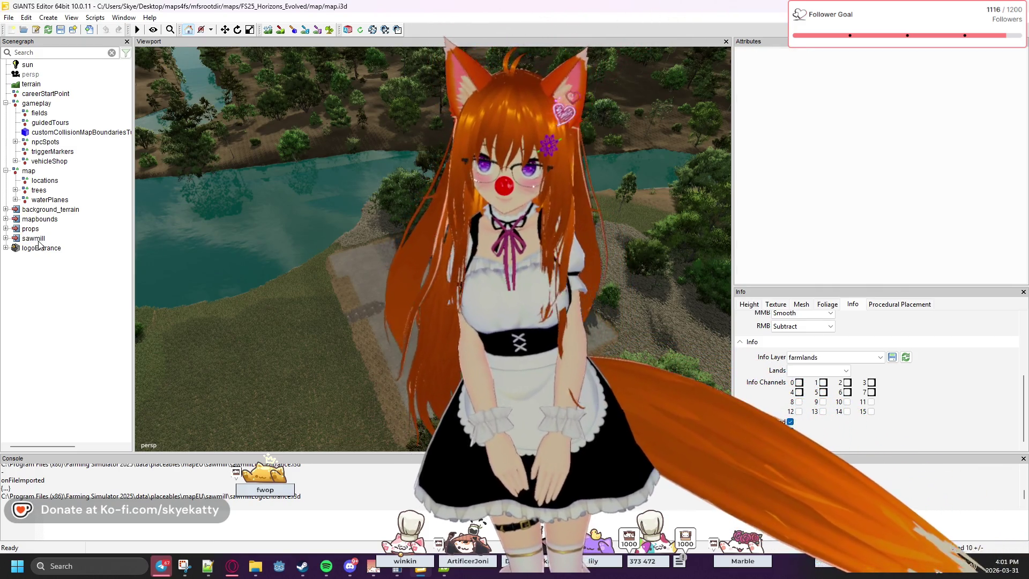
right_click(53, 275)
left_click(21, 302)
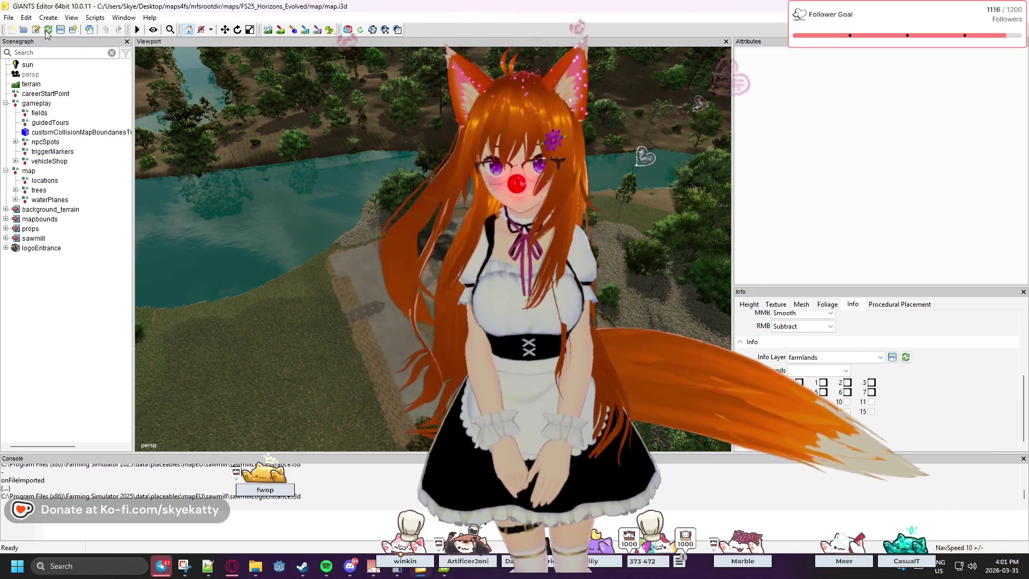
left_click(49, 18)
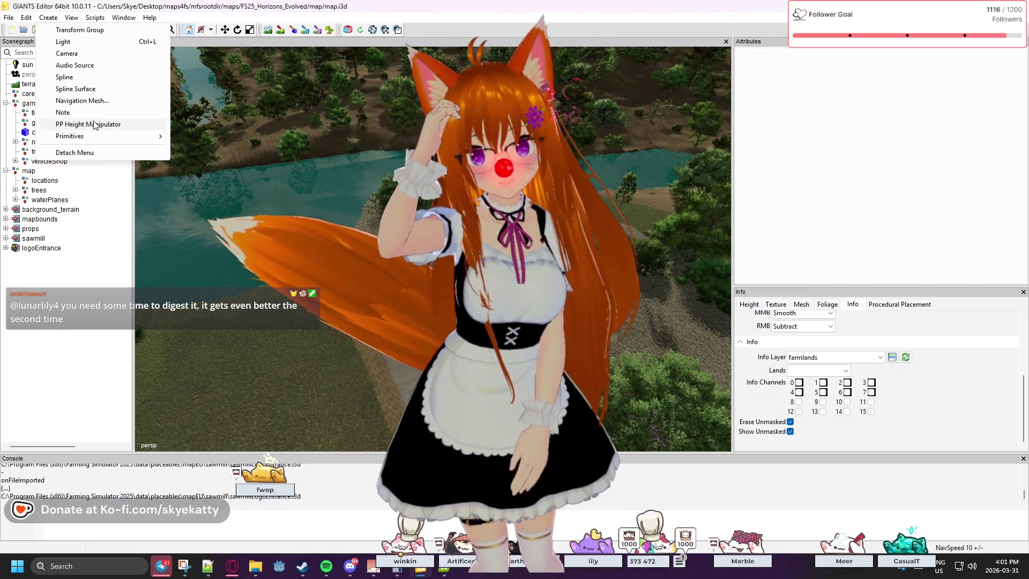
mouse_move(97, 140)
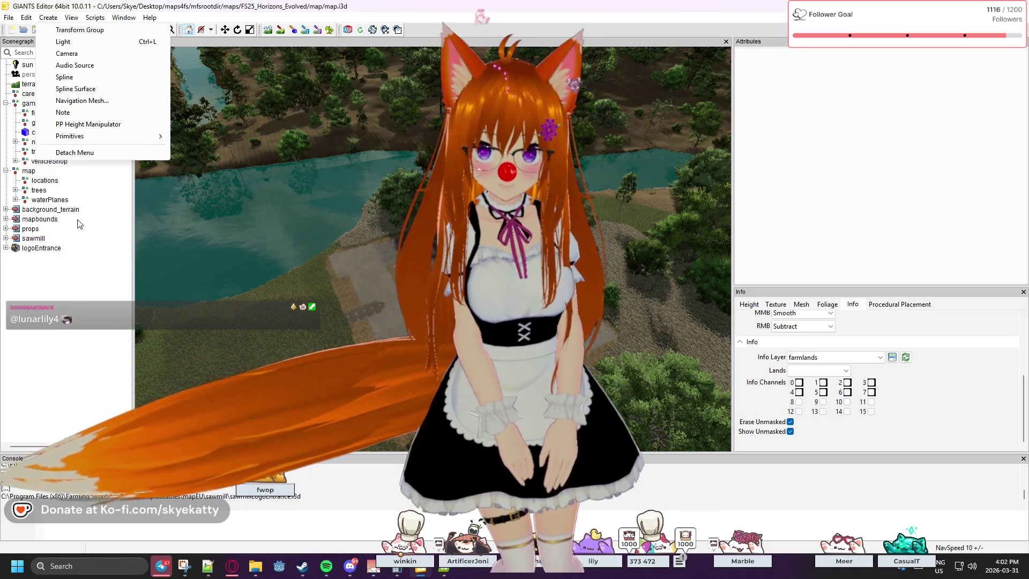
left_click(91, 271)
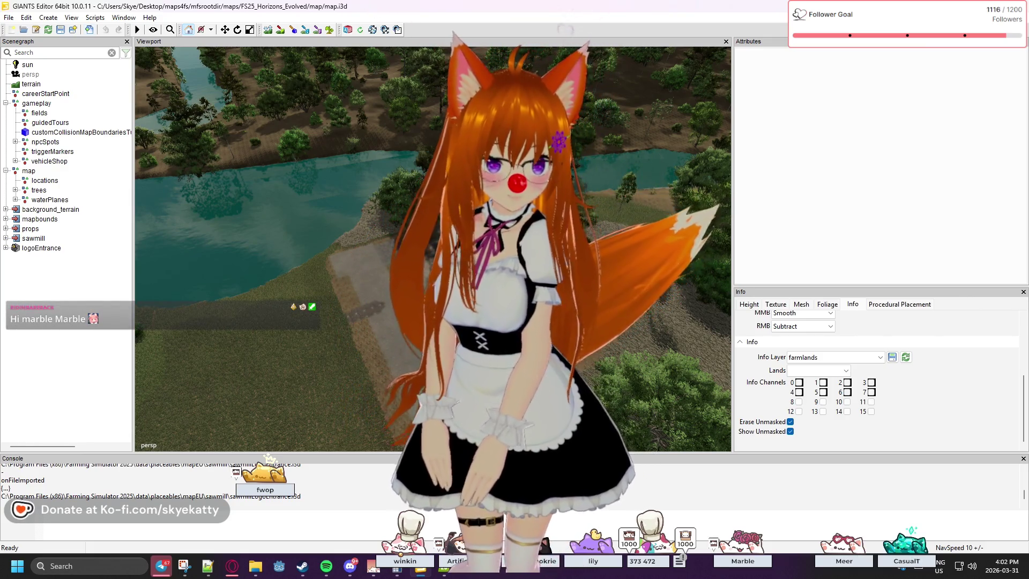
key("super+d")
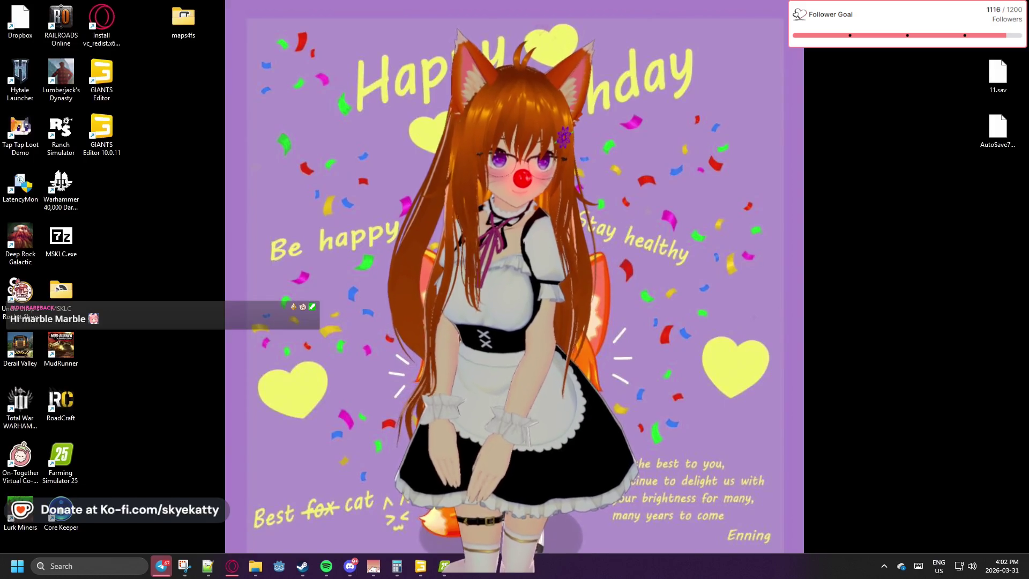
key("super+d")
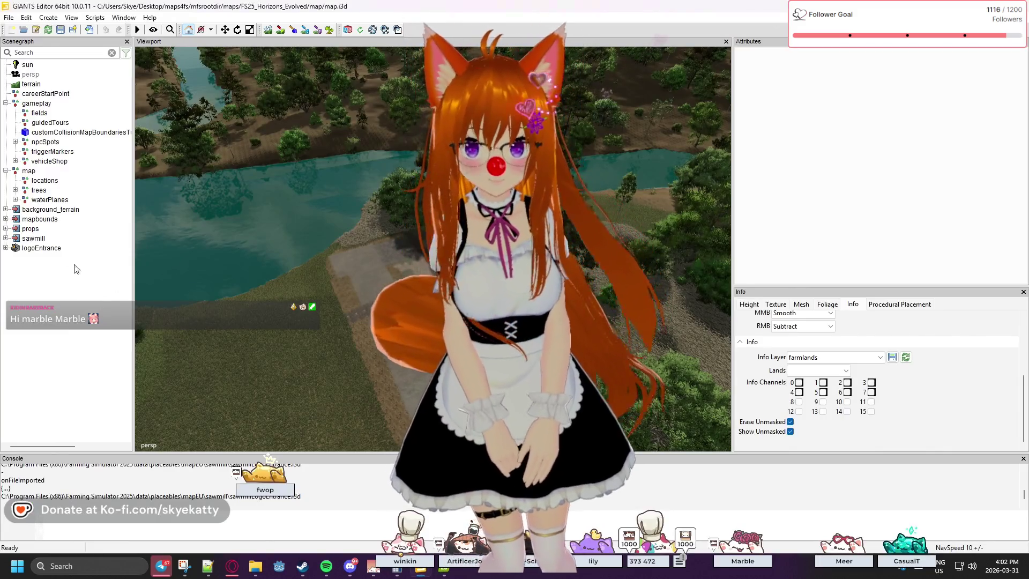
left_click(36, 243)
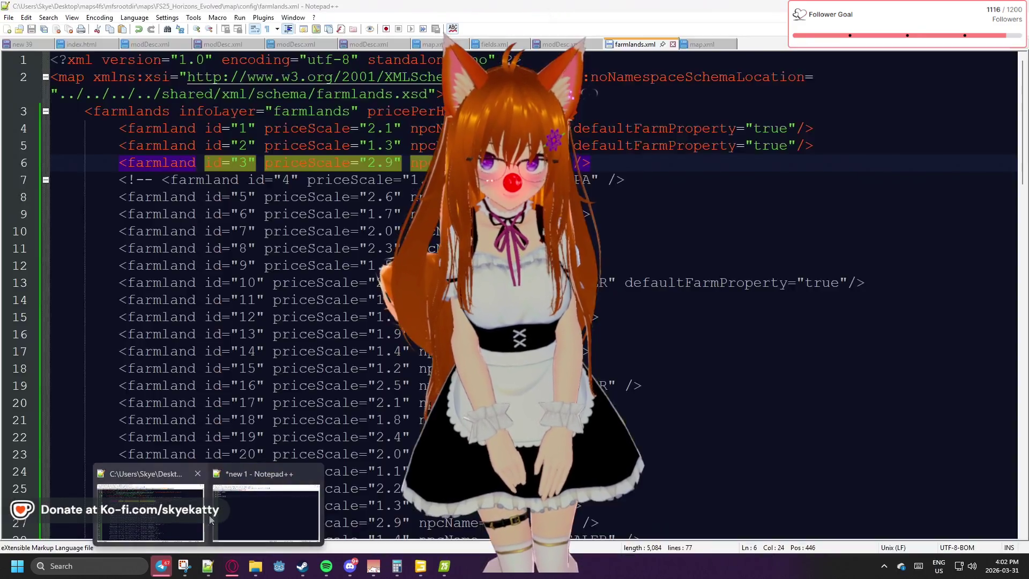
Set the sawmill's Translate X to 827.492 and Translate Y to 181 in Attributes.
left_click(251, 502)
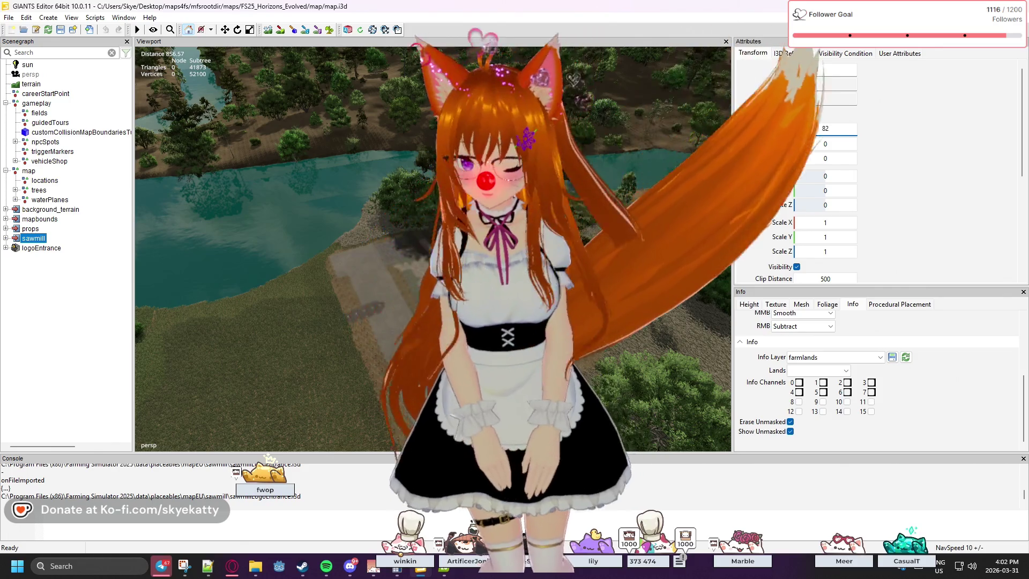
key("Return")
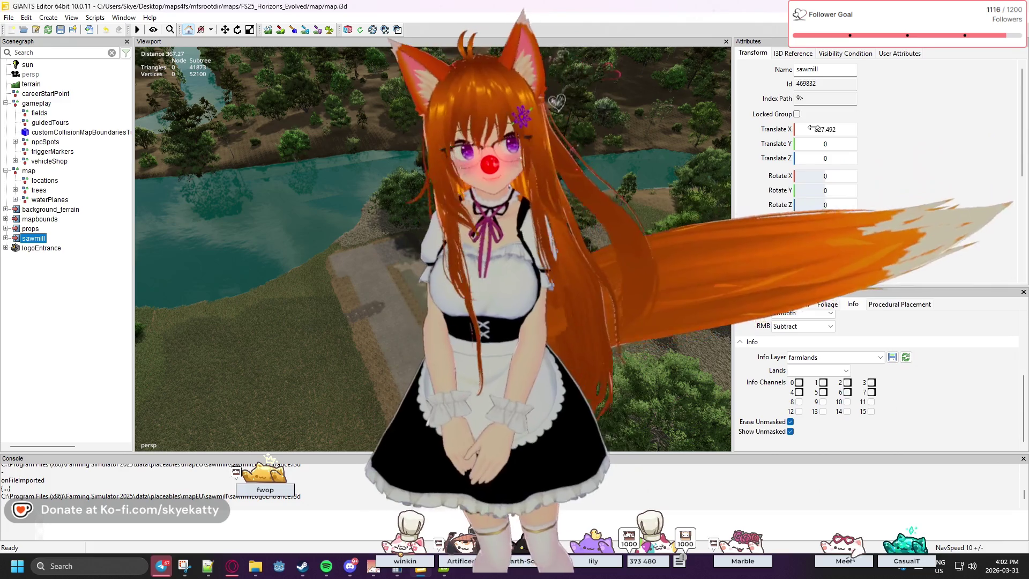
double_click(849, 144)
type("181")
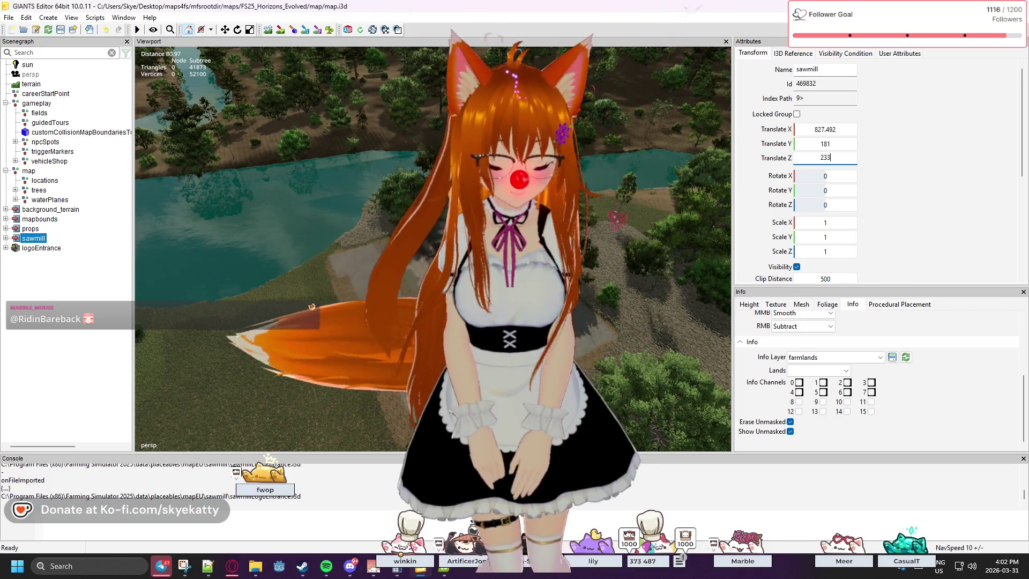
key("Return")
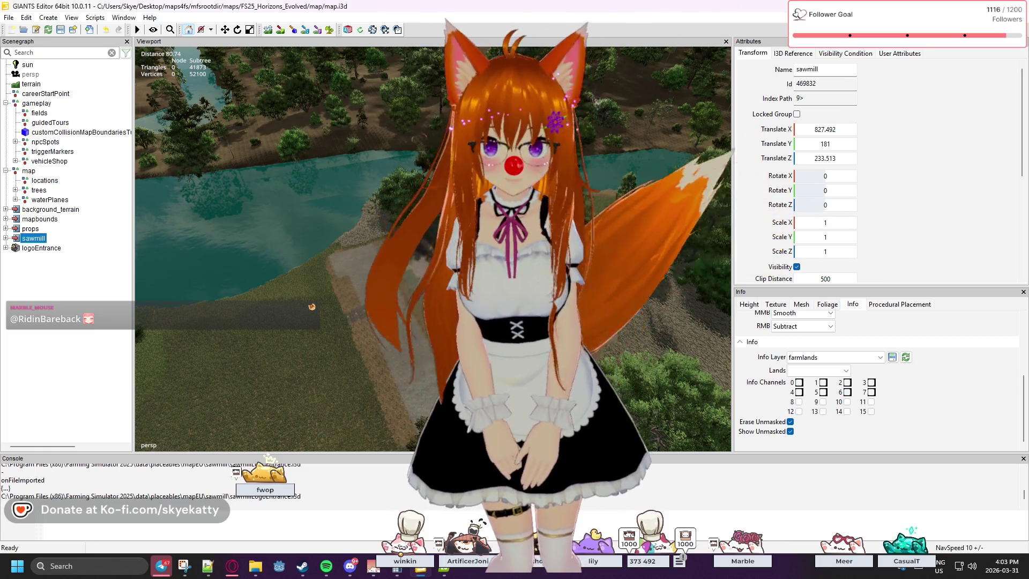
Frame the sawmill in the viewport and drag its Z gizmo until Translate Z reads 0.
left_click_drag(653, 119, 653, 203)
scroll(683, 182, "down", 10)
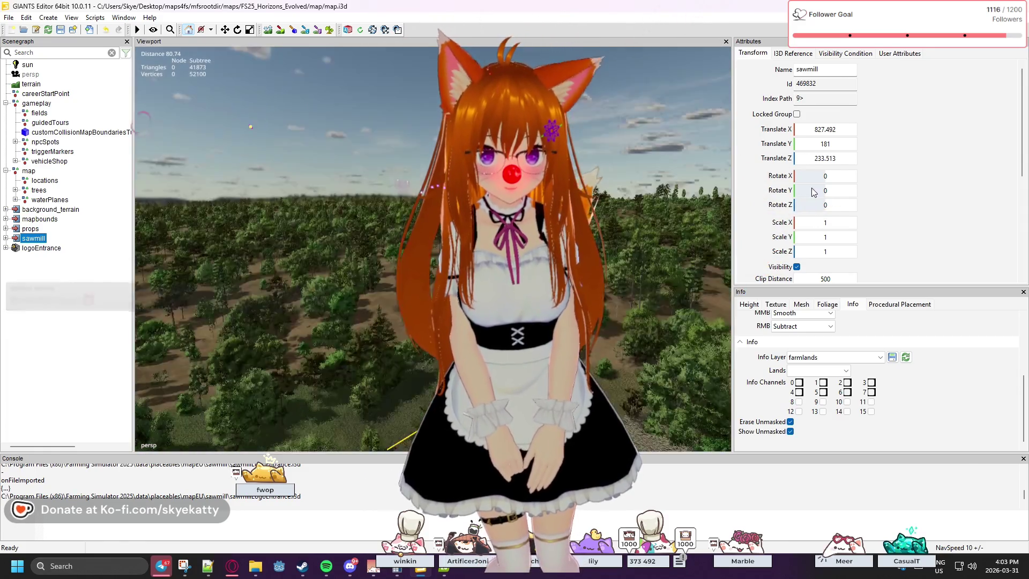
mouse_move(686, 429)
left_mouse_down()
mouse_move(683, 375)
mouse_move(716, 296)
mouse_move(782, 288)
mouse_move(715, 310)
mouse_move(550, 314)
left_mouse_up()
key("f")
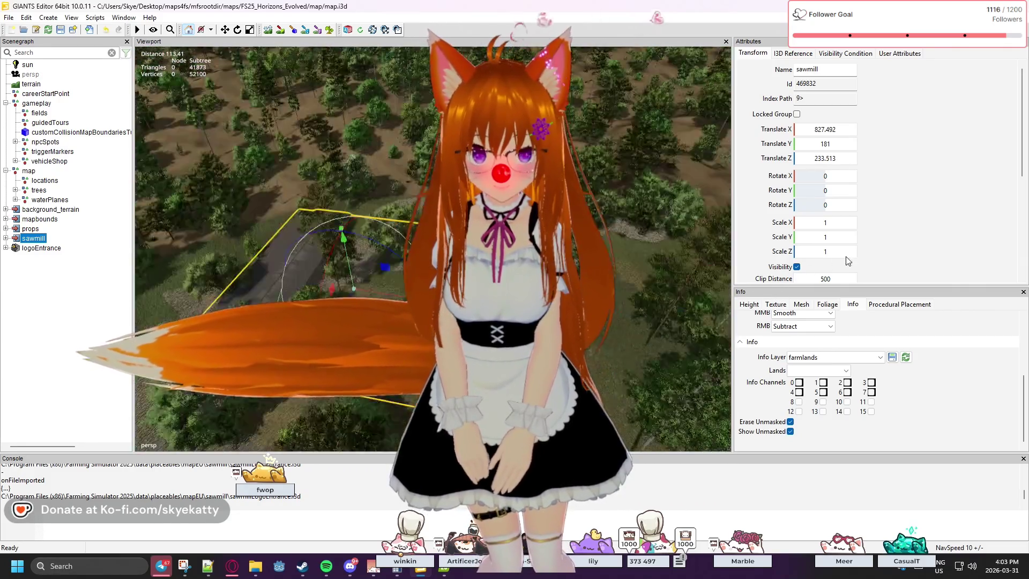
mouse_move(727, 282)
left_mouse_down()
mouse_move(697, 287)
mouse_move(715, 285)
left_mouse_up()
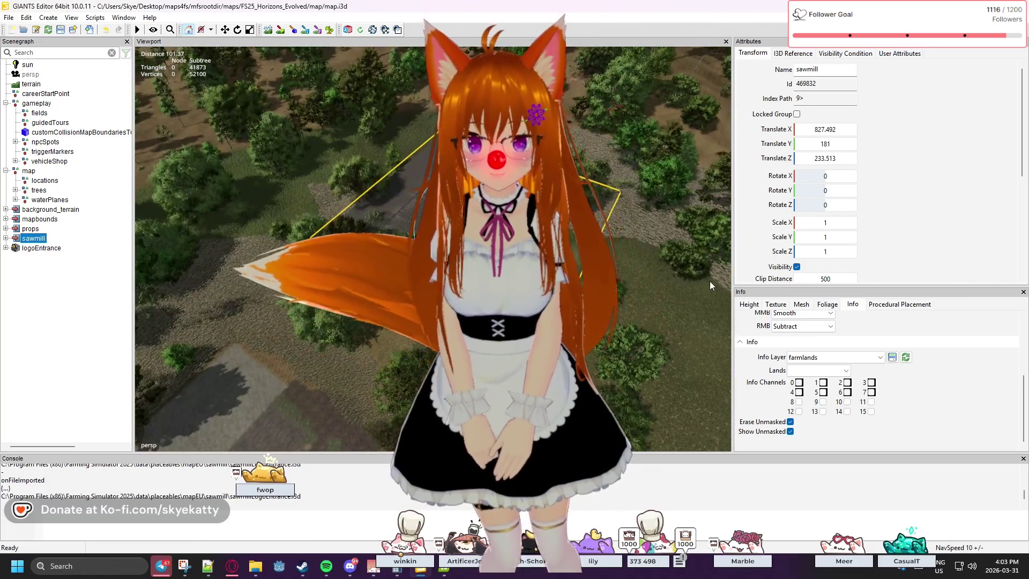
scroll(613, 313, "down", 5)
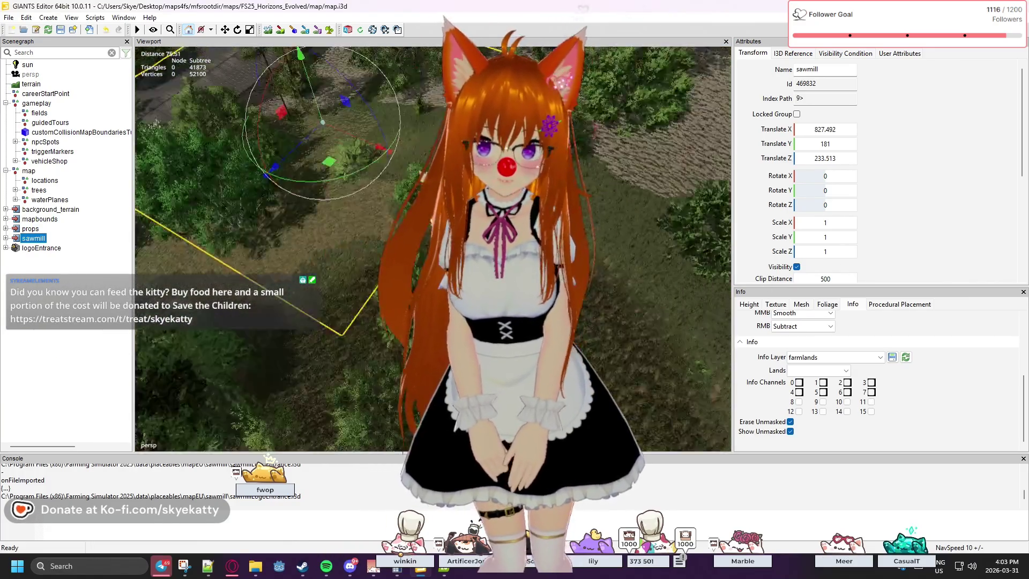
scroll(617, 302, "down", 2)
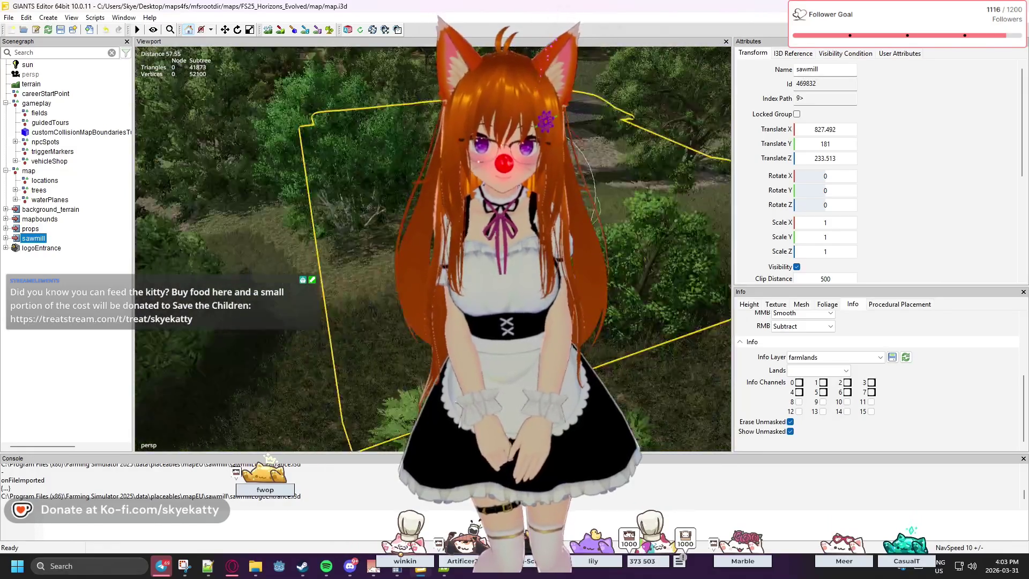
mouse_move(618, 298)
left_mouse_down()
mouse_move(343, 332)
mouse_move(343, 365)
mouse_move(322, 364)
mouse_move(322, 376)
left_mouse_up()
key("w")
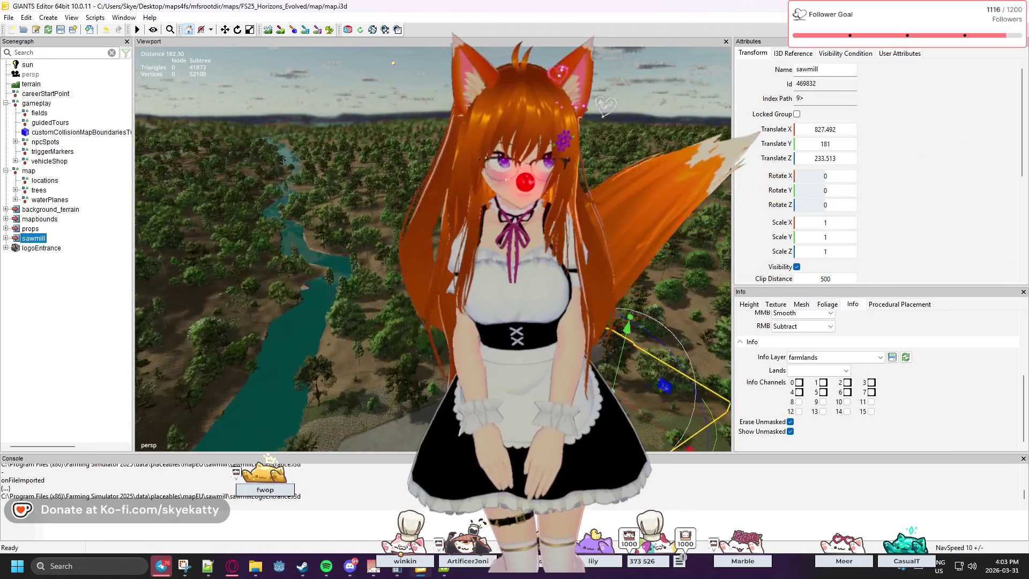
key("s")
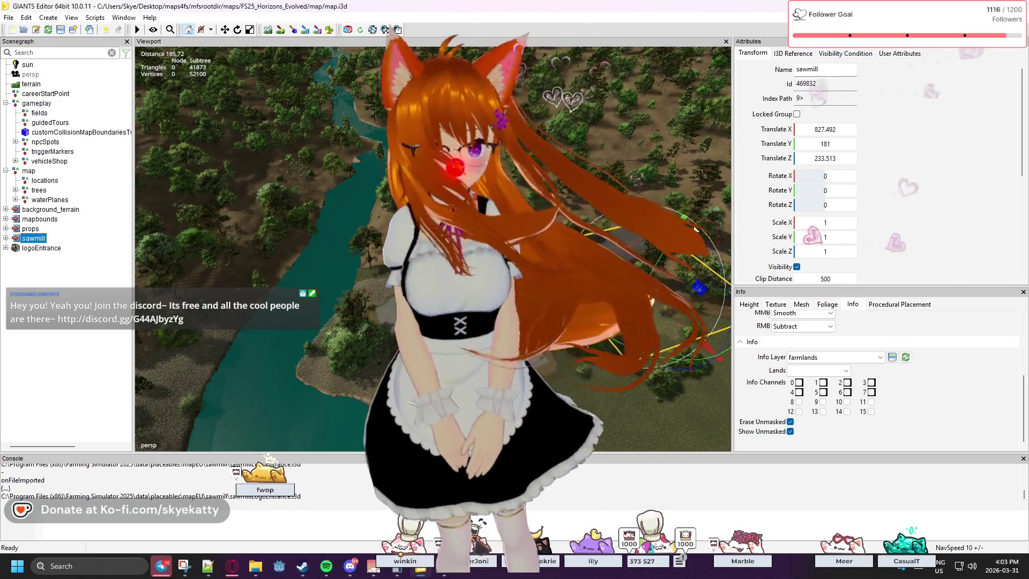
mouse_move(596, 300)
left_mouse_down()
mouse_move(600, 343)
mouse_move(397, 349)
mouse_move(373, 366)
left_mouse_up()
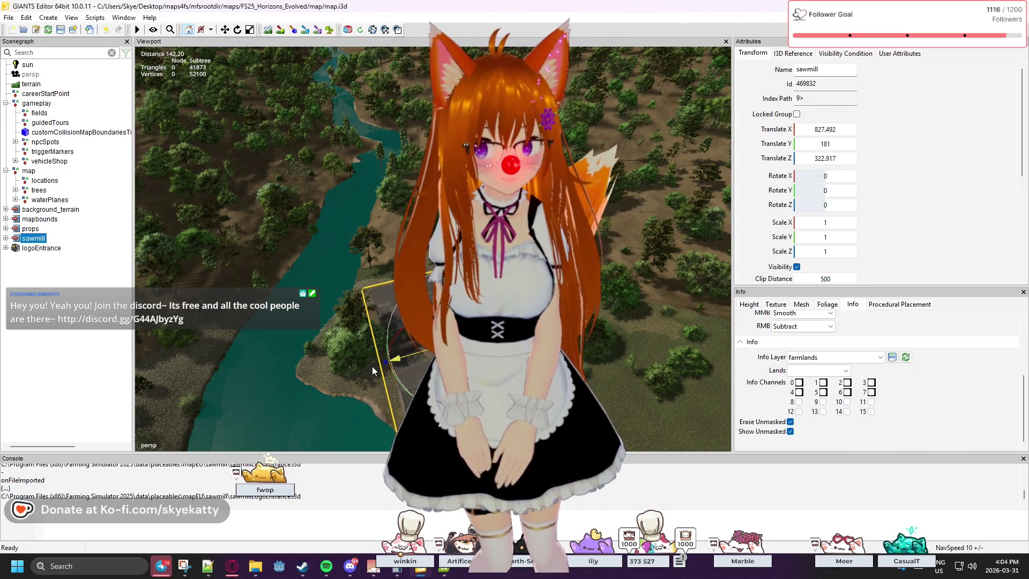
left_click_drag(372, 366, 355, 289)
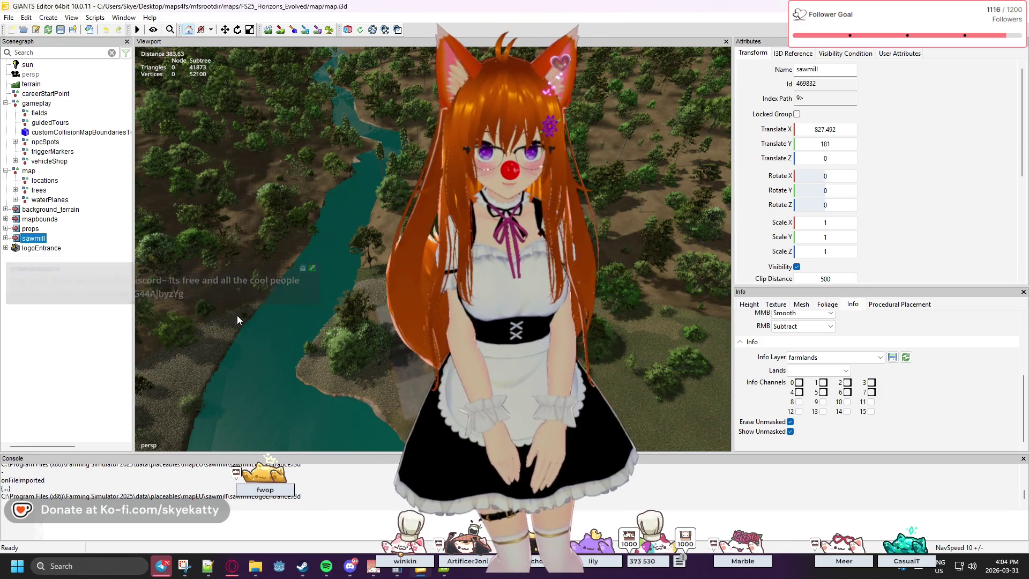
Undo the sawmill moves to restore it at X 827.492, Y 181, then nudge it along Z.
key("ctrl+z")
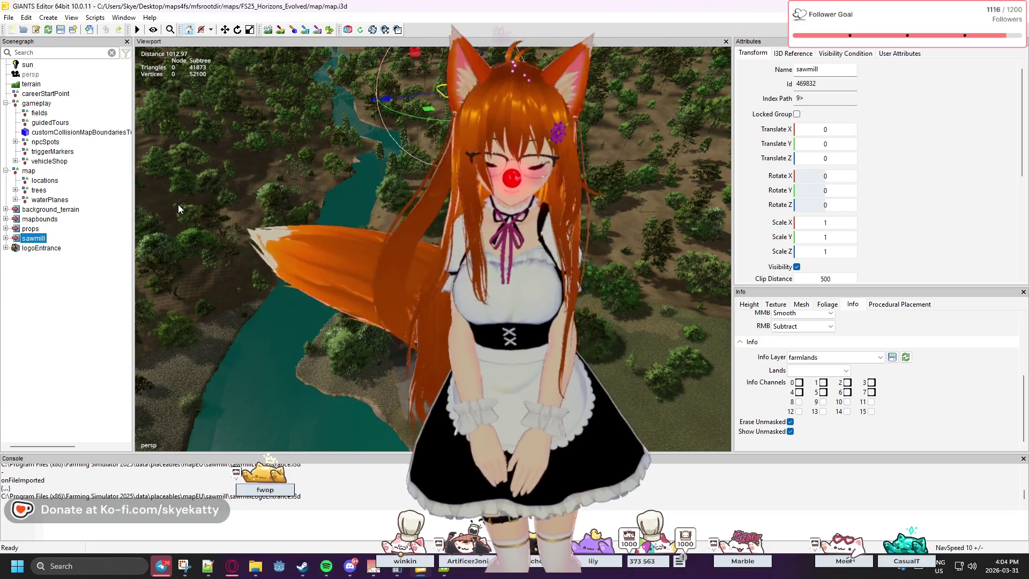
key("ctrl+shift+c")
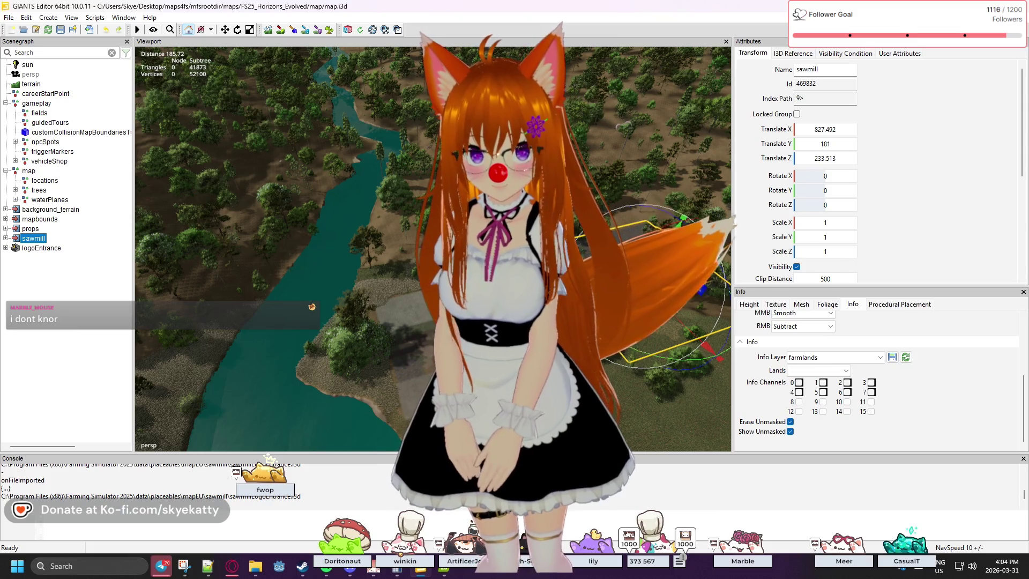
left_click_drag(410, 350, 385, 355)
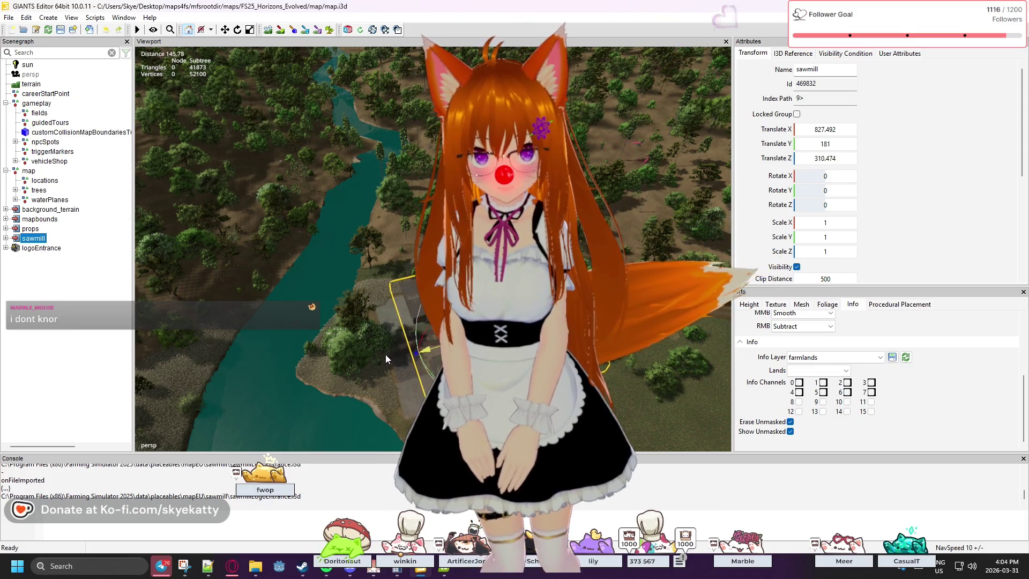
Drag the sawmill back along Z and enter Translate Z 333.513.
scroll(363, 439, "up", 3)
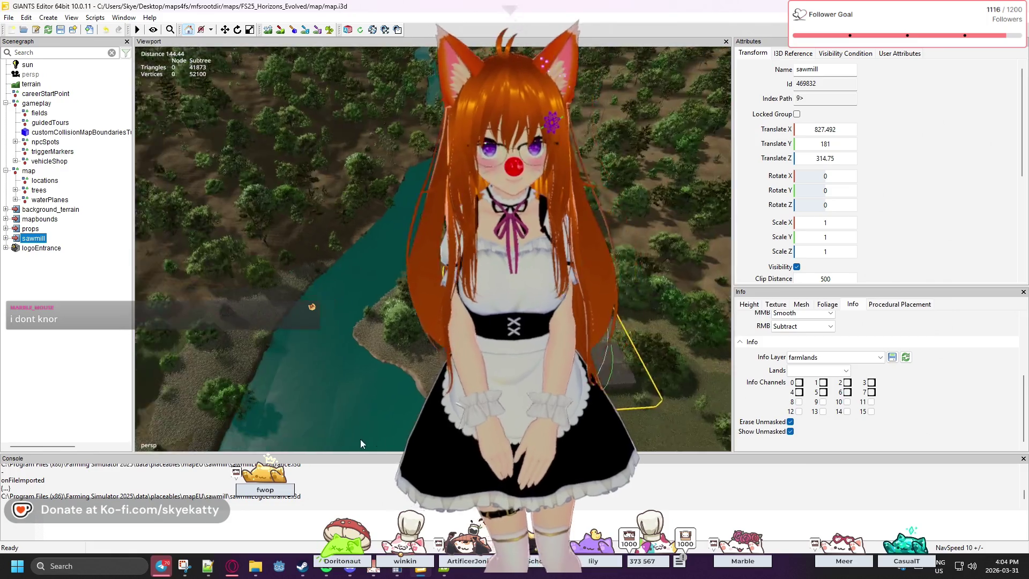
scroll(362, 439, "up", 3)
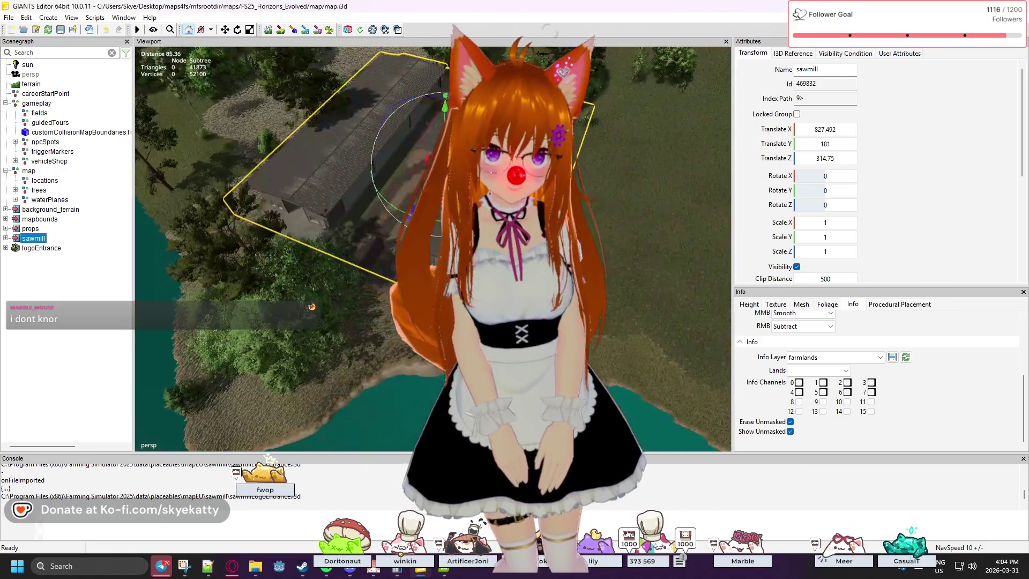
scroll(362, 438, "up", 2)
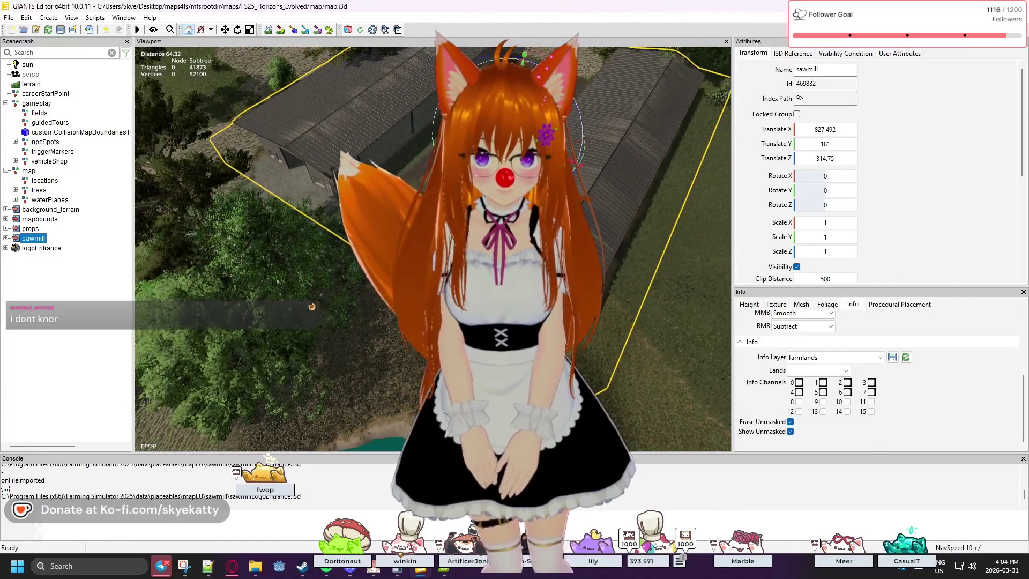
scroll(393, 361, "up", 2)
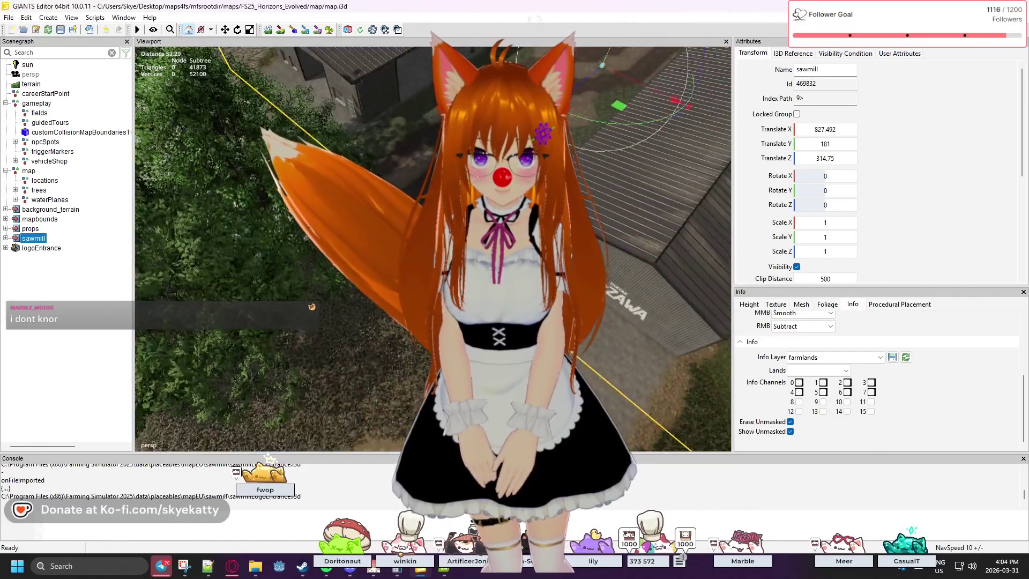
scroll(394, 362, "up", 3)
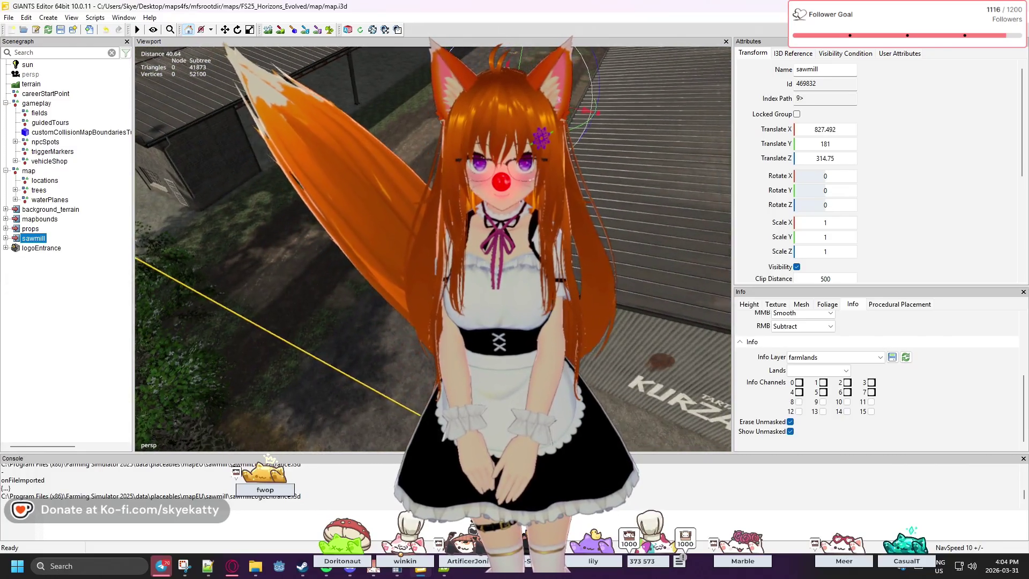
scroll(650, 328, "up", 4)
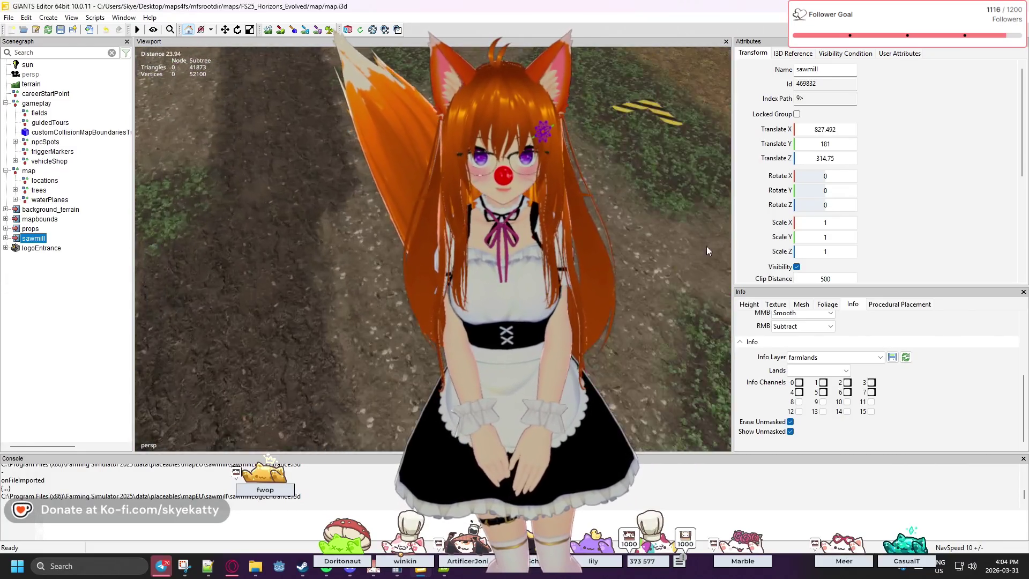
mouse_move(706, 250)
left_mouse_down()
mouse_move(719, 237)
mouse_move(703, 230)
mouse_move(616, 224)
mouse_move(611, 195)
mouse_move(593, 212)
left_mouse_up()
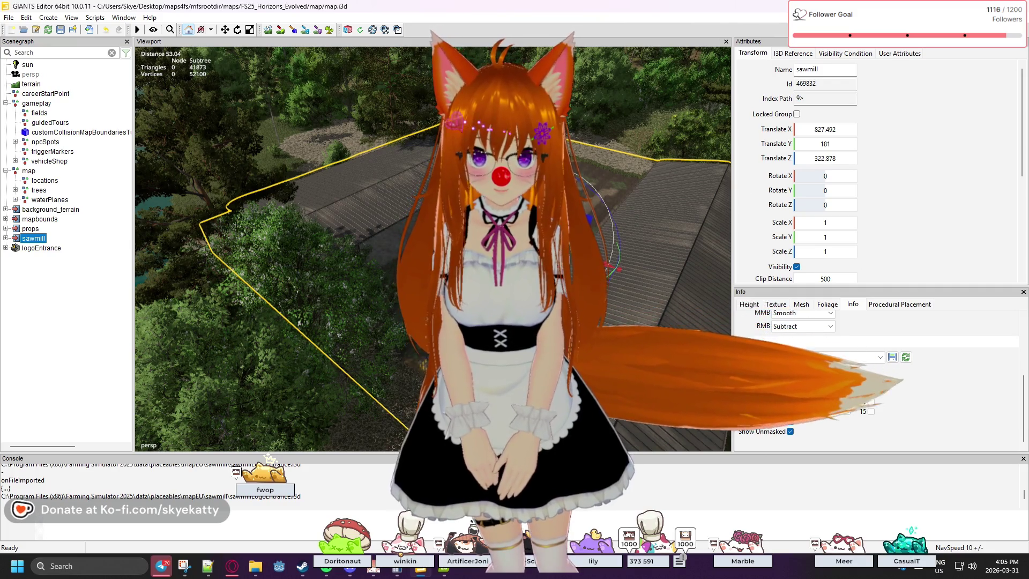
left_click_drag(589, 218, 672, 200)
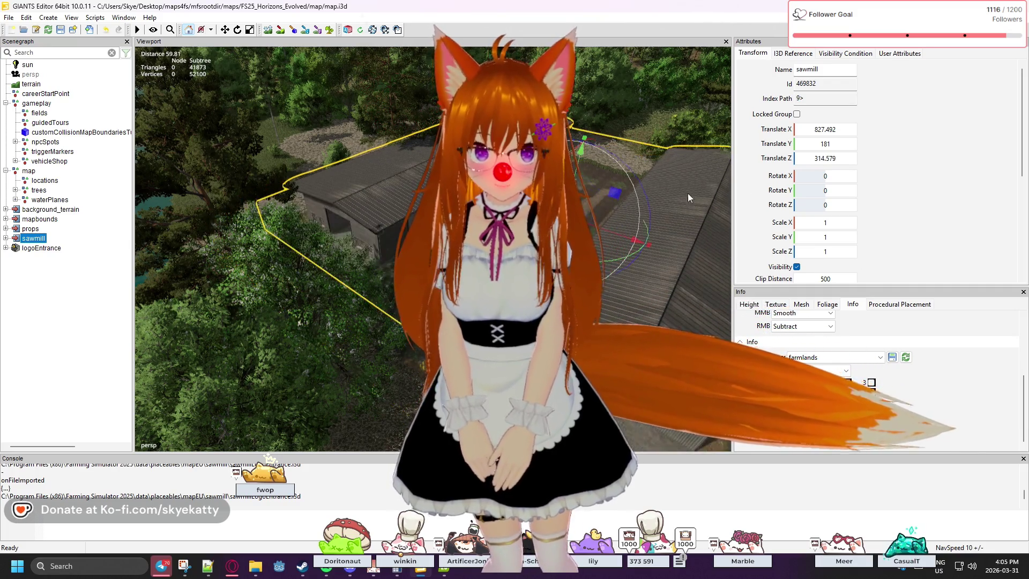
double_click(831, 158)
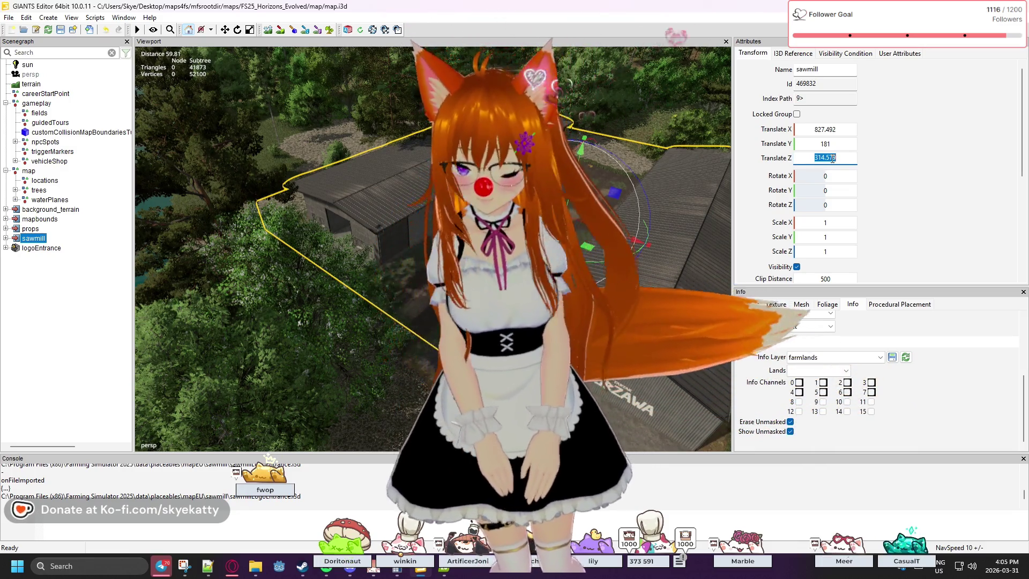
type("333")
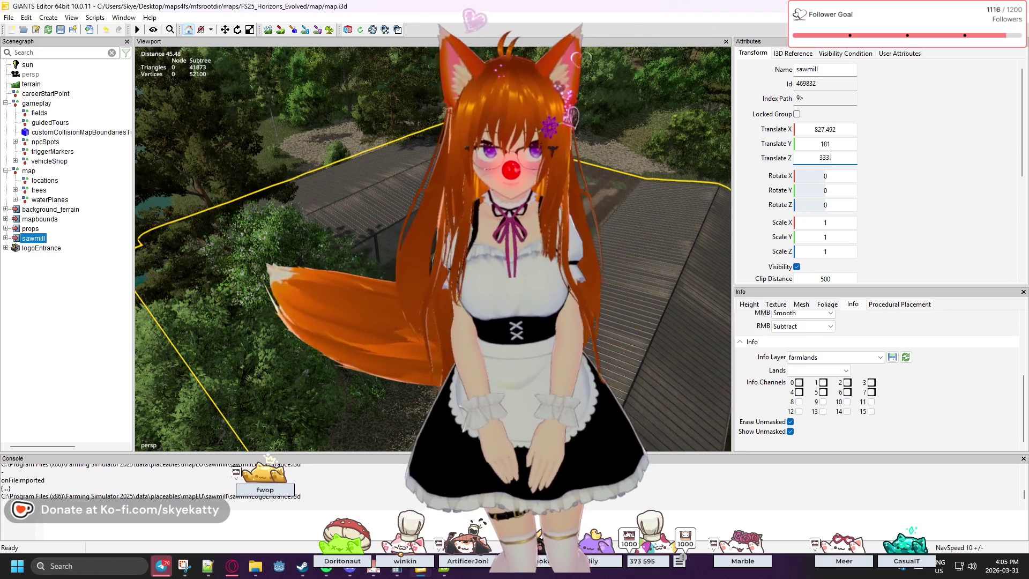
type(".513")
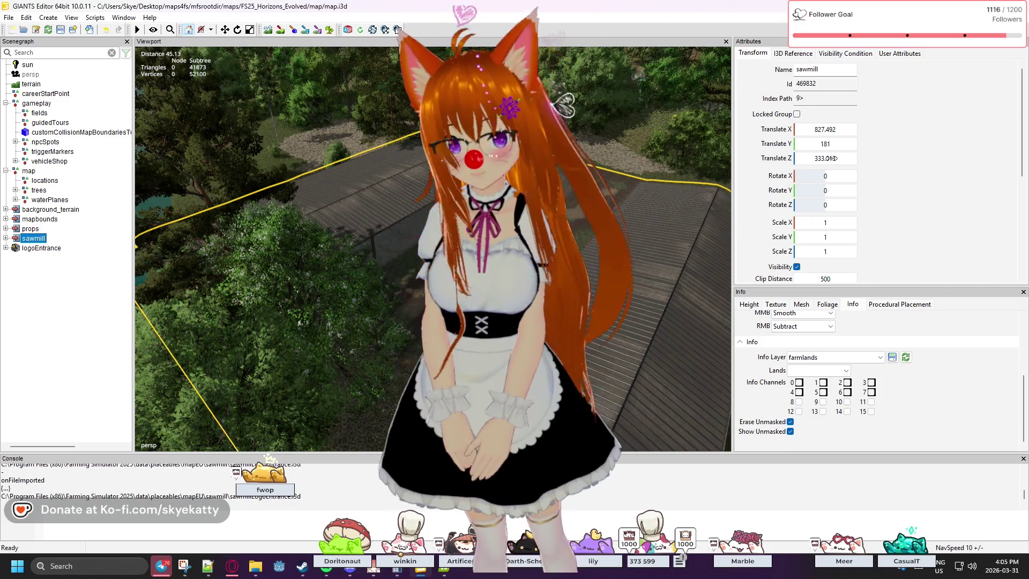
Orbit to check the riverside placement and nudge the sawmill to about Z 327.838.
mouse_move(605, 178)
left_mouse_down()
mouse_move(547, 128)
mouse_move(633, 210)
left_mouse_up()
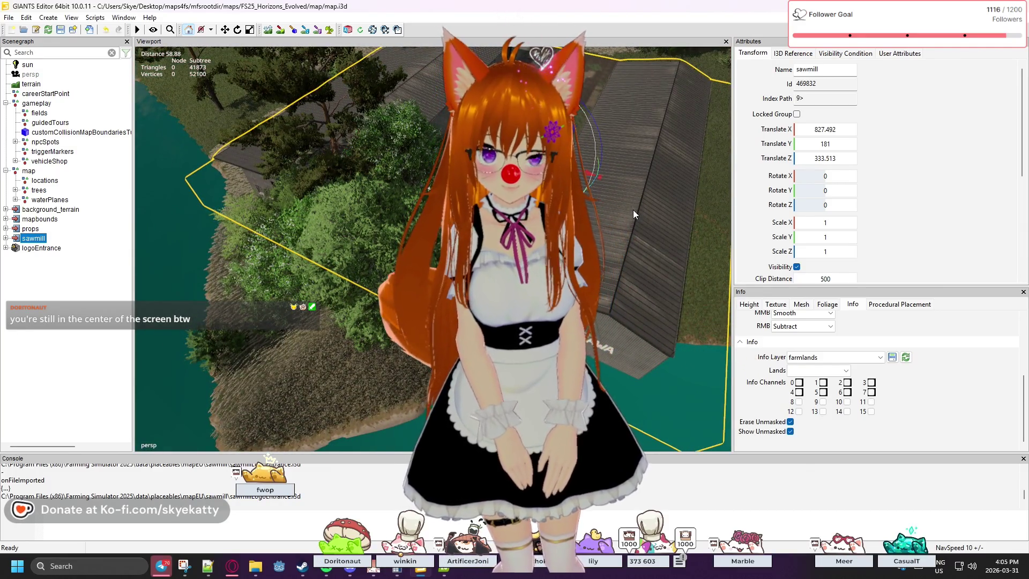
mouse_move(624, 216)
left_mouse_down()
mouse_move(616, 279)
mouse_move(579, 174)
mouse_move(560, 166)
left_mouse_up()
left_click_drag(388, 322, 385, 282)
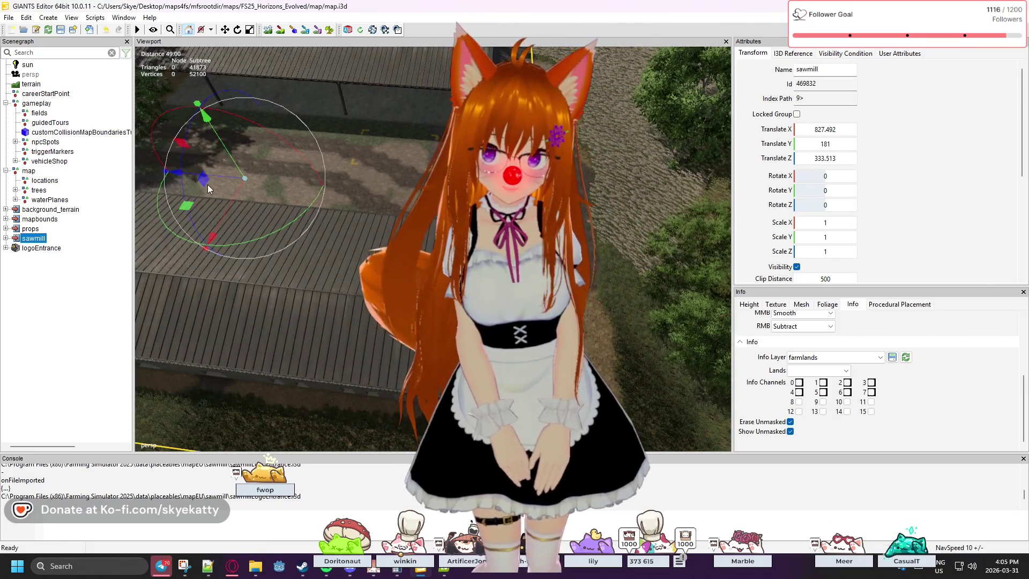
mouse_move(172, 178)
left_mouse_down()
mouse_move(335, 156)
mouse_move(372, 182)
left_mouse_up()
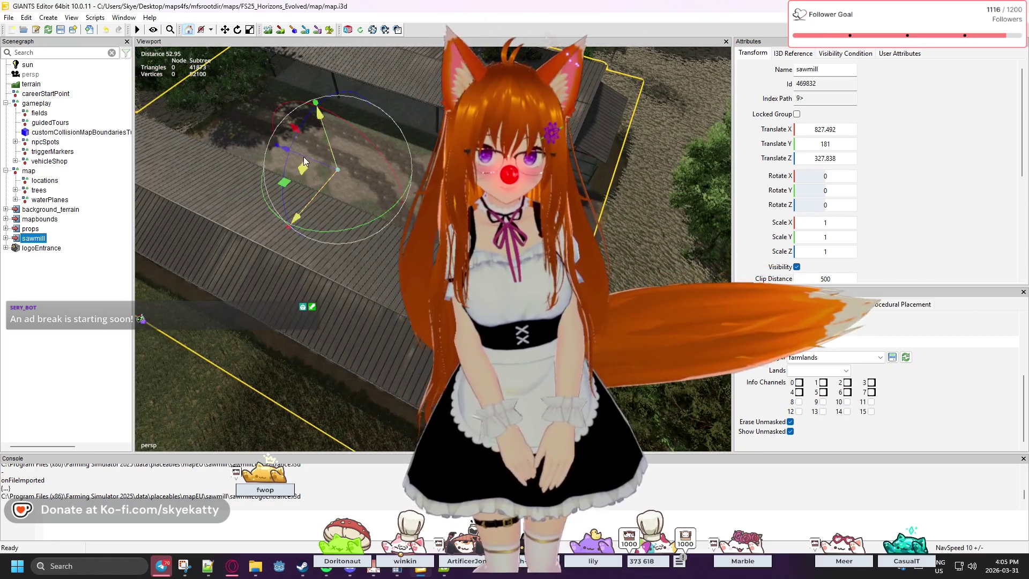
Nudge the sawmill back along Z to 322.36 and fly in close to check it.
left_click_drag(302, 157, 311, 163)
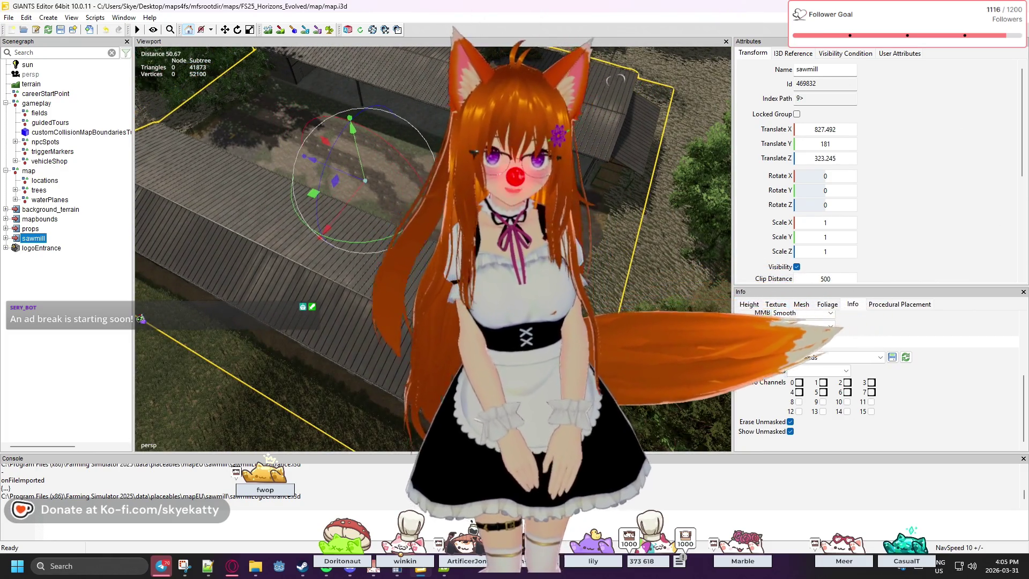
key("w")
key("s")
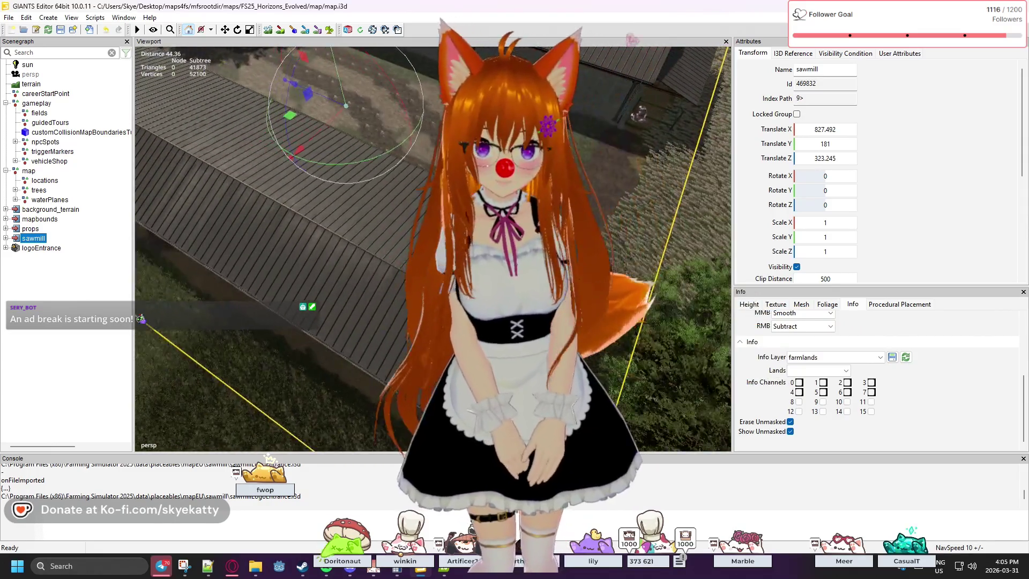
key("w")
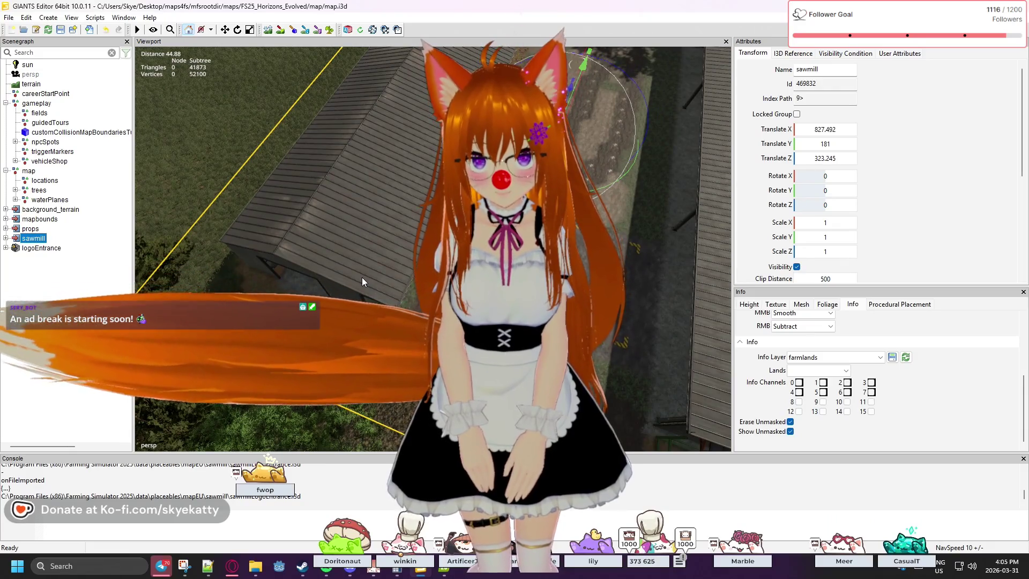
key("w")
key("w")
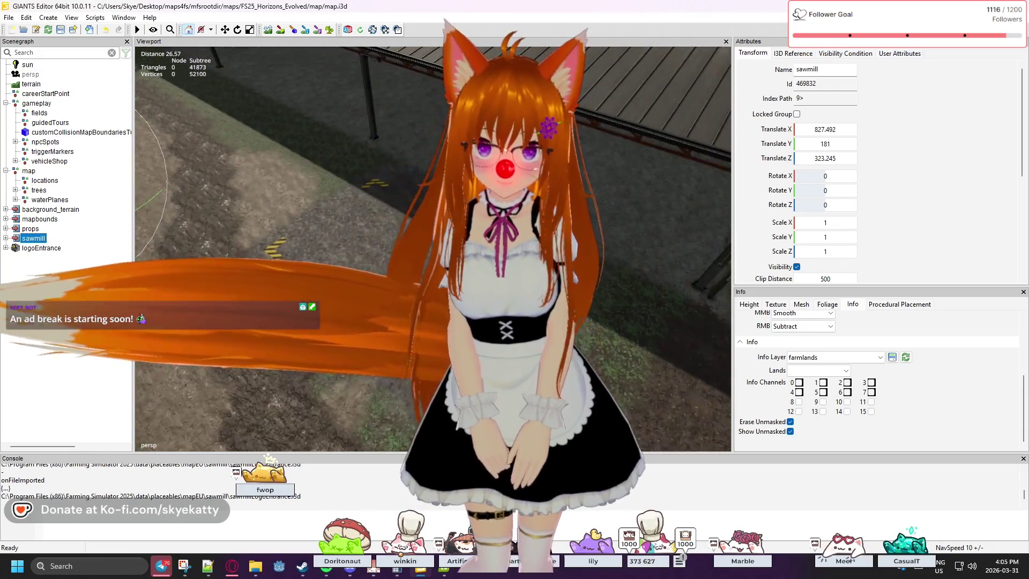
key("w")
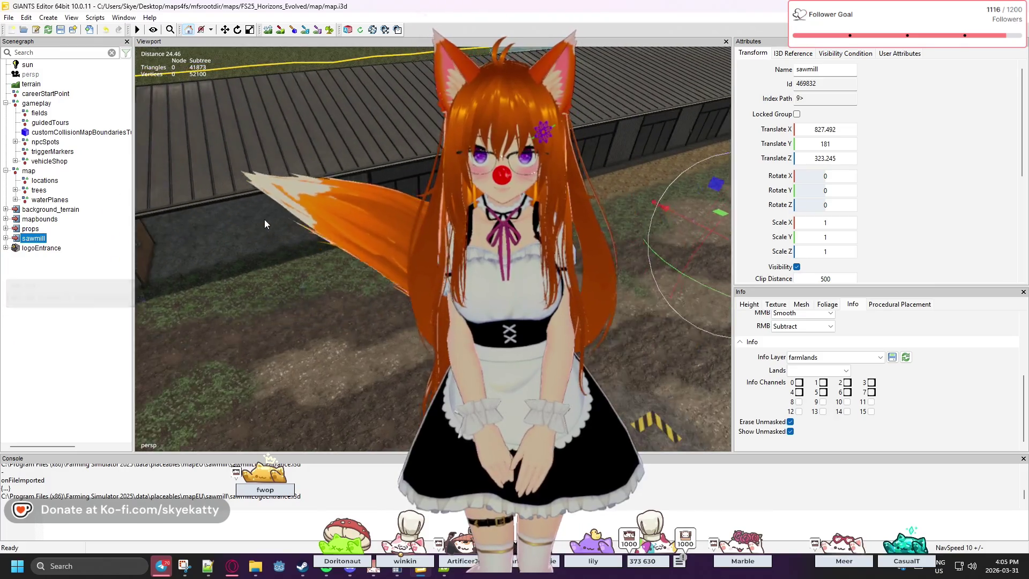
key("w")
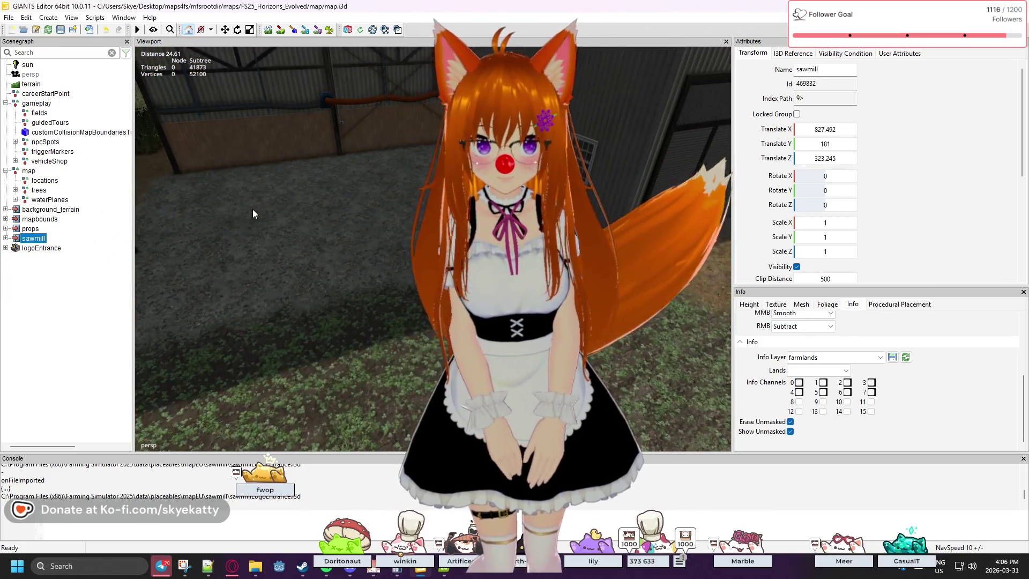
Inspect the sawmill's fit between the sheds and over its roof, then deselect it.
mouse_move(253, 213)
left_mouse_down()
mouse_move(413, 193)
mouse_move(352, 207)
left_mouse_up()
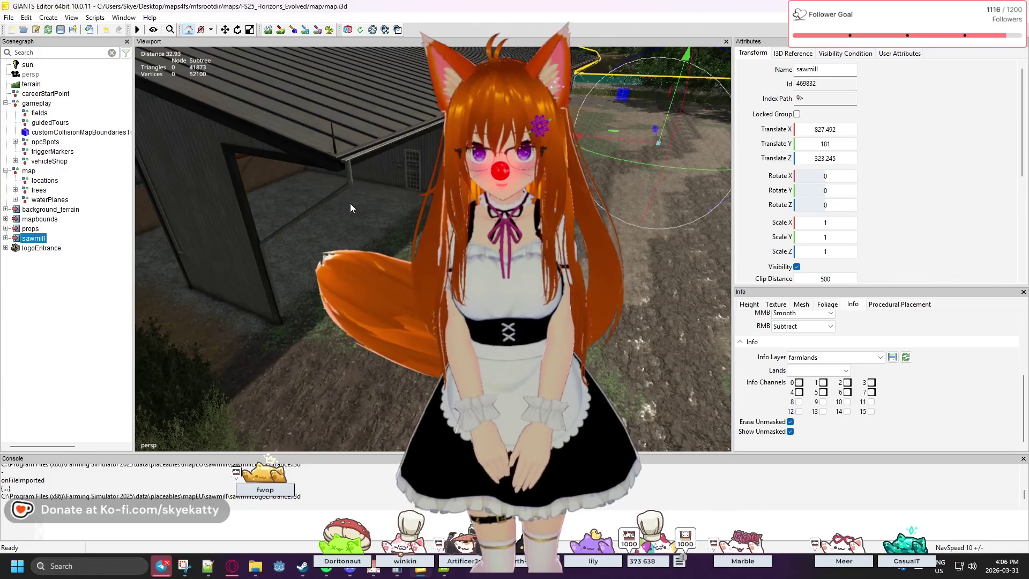
key("d")
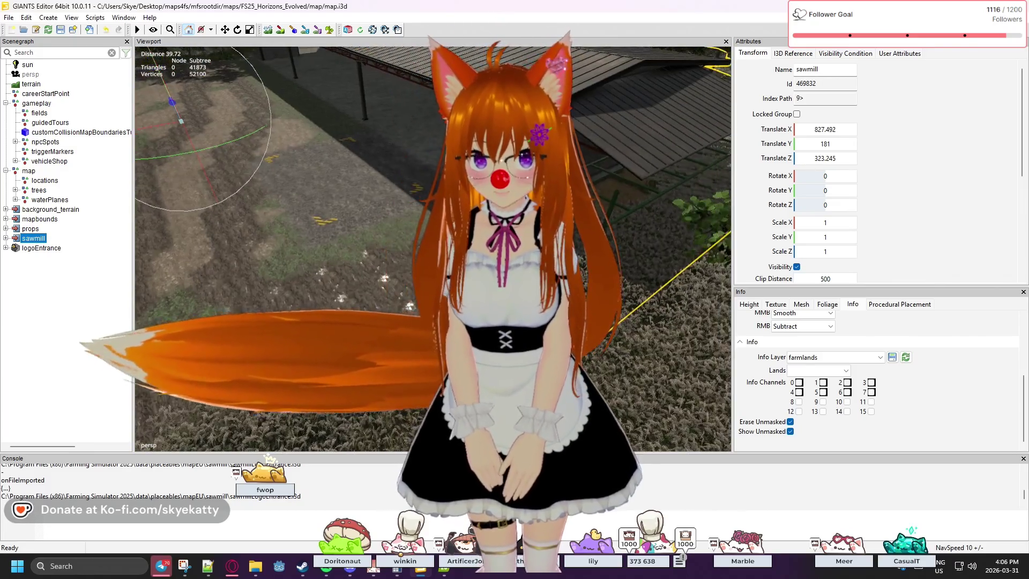
left_click_drag(350, 204, 349, 225)
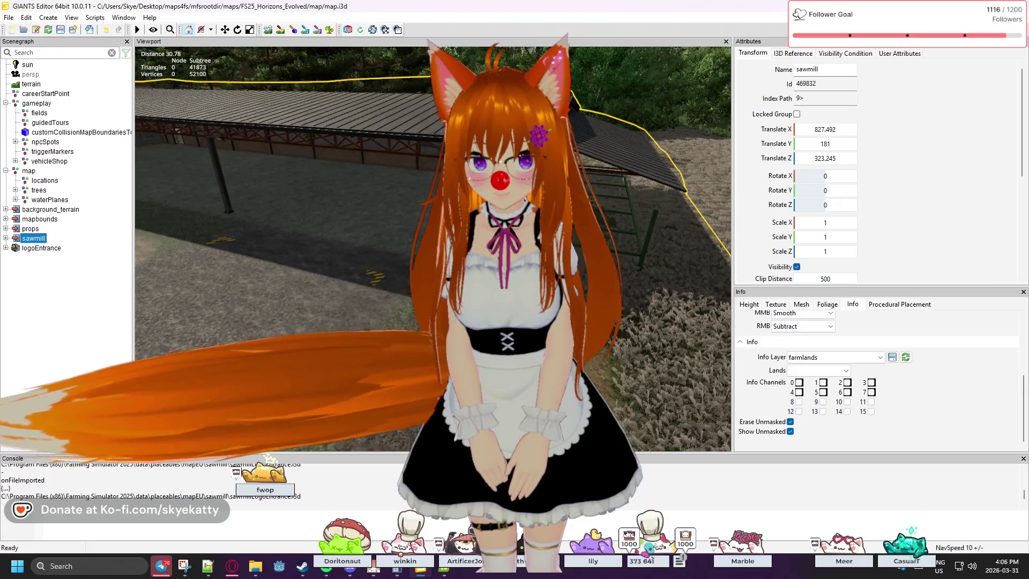
key("w")
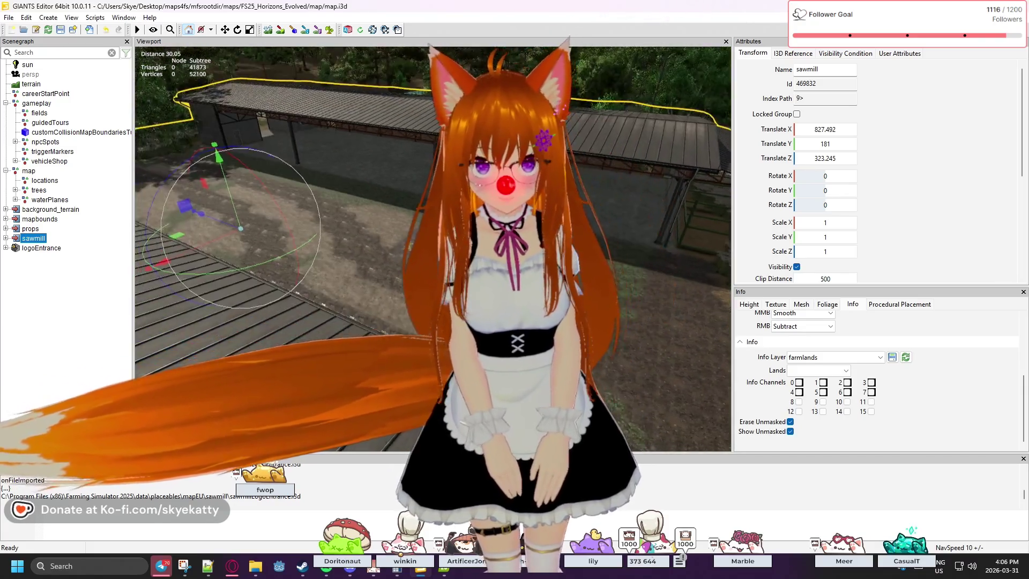
key("w")
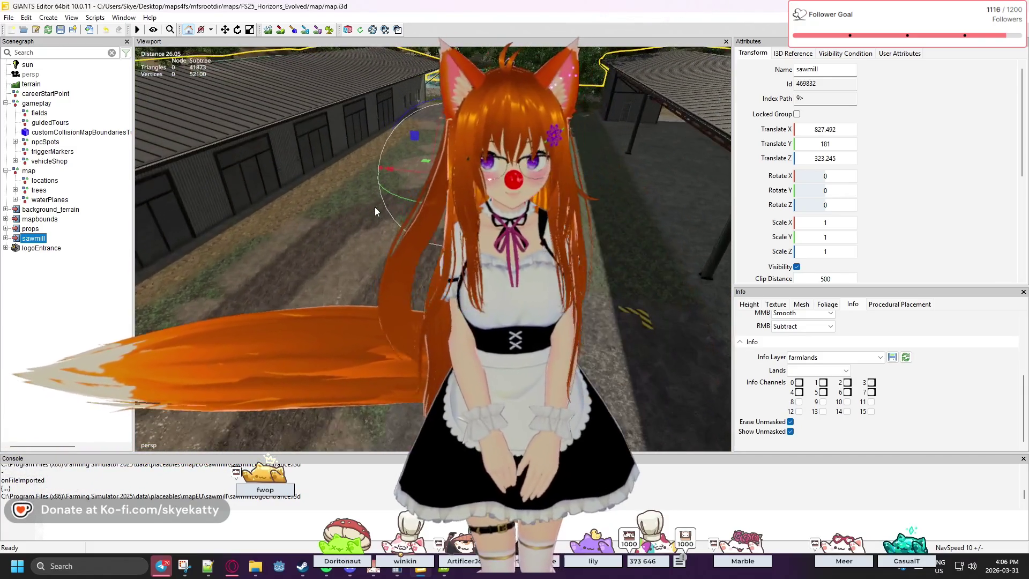
key("s")
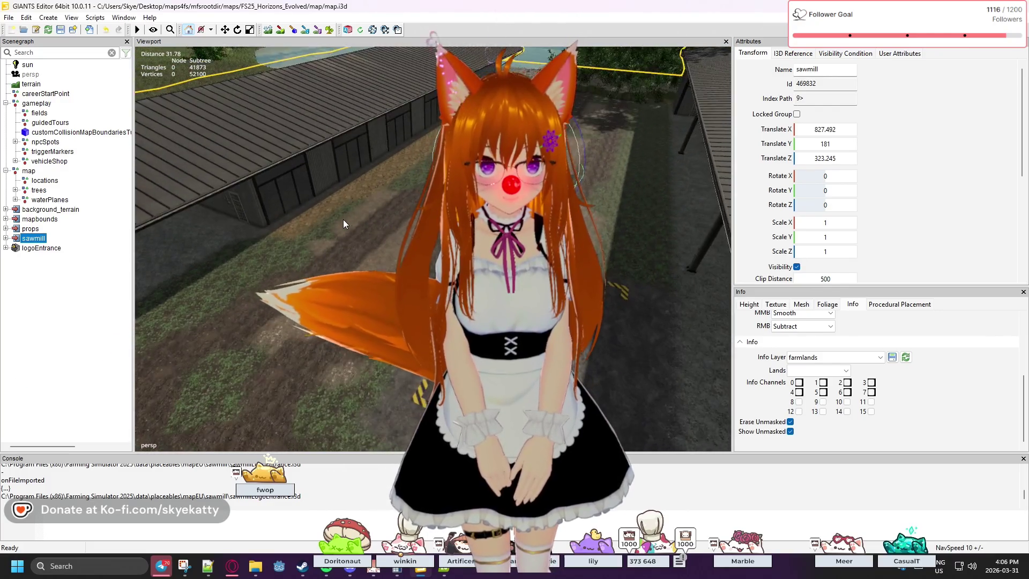
key("w")
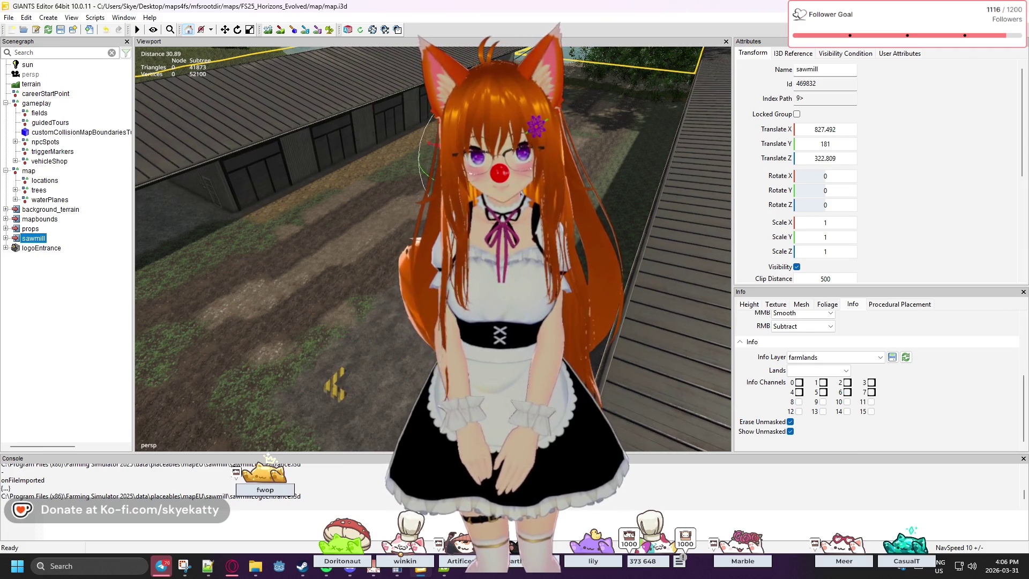
left_click_drag(378, 250, 255, 304)
key("s")
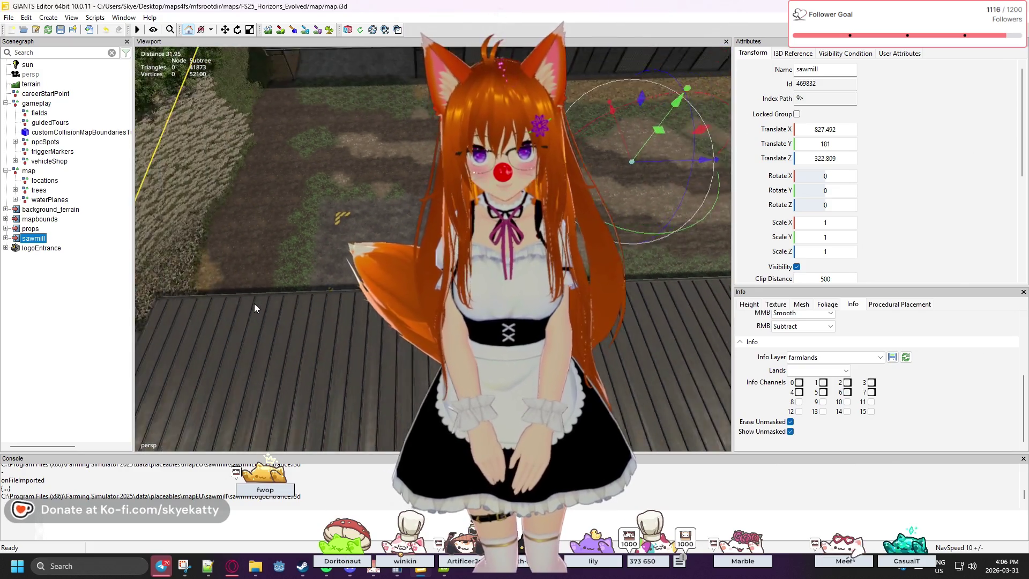
mouse_move(254, 291)
left_mouse_down()
mouse_move(285, 245)
mouse_move(322, 113)
mouse_move(318, 198)
mouse_move(445, 212)
mouse_move(399, 272)
mouse_move(413, 279)
mouse_move(648, 211)
mouse_move(653, 189)
mouse_move(311, 254)
left_mouse_up()
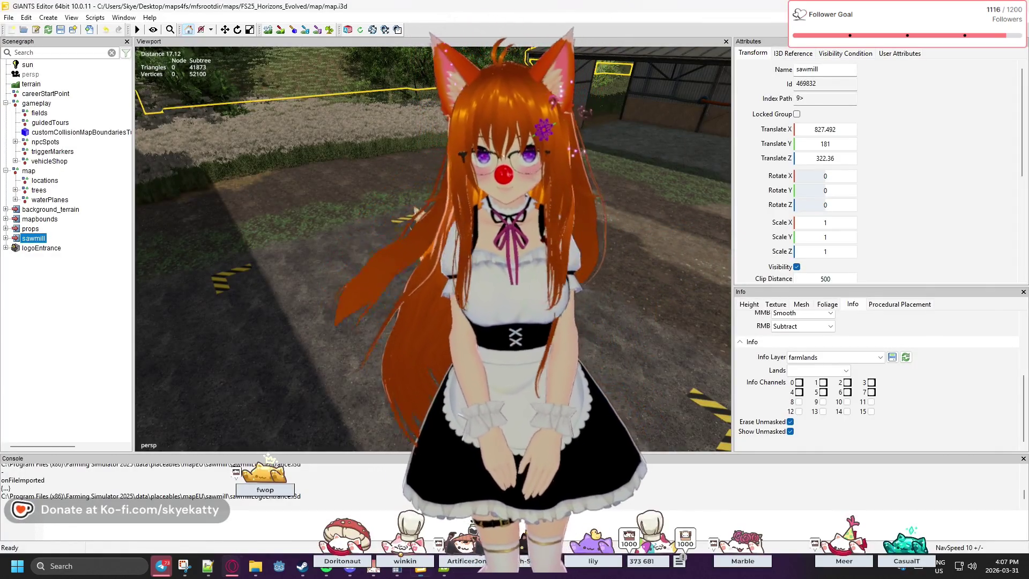
left_click(604, 213)
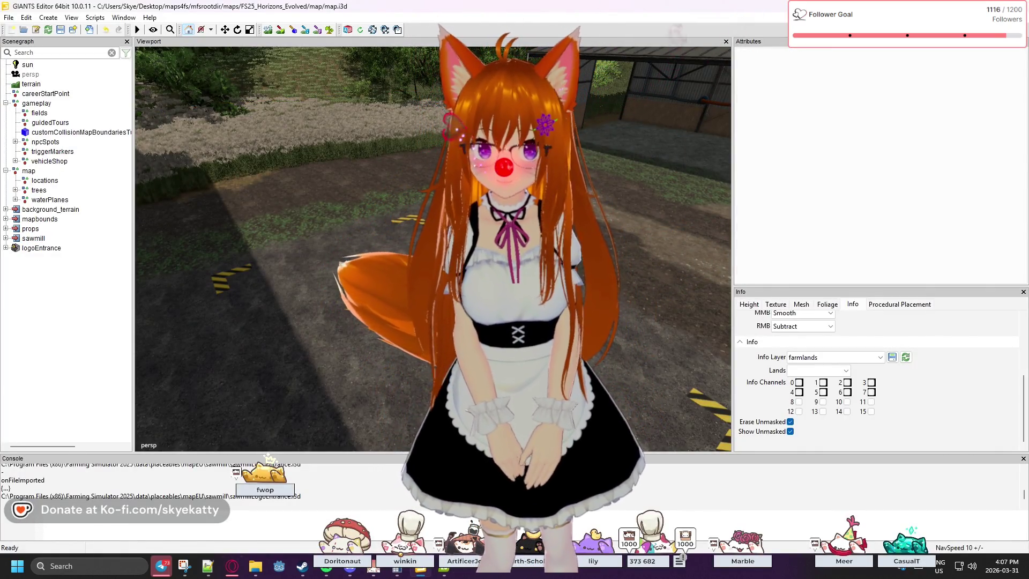
Deselect the pinusTabuliformis_stage04 tree and collapse the trees group in the Scenegraph.
left_click(569, 265)
left_click(373, 136)
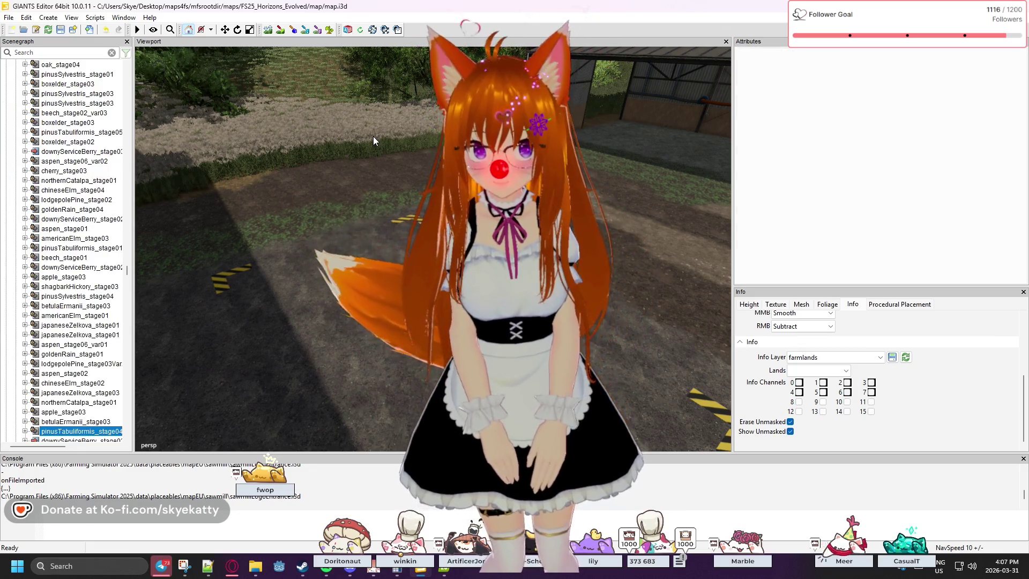
mouse_move(373, 136)
left_mouse_down()
mouse_move(240, 172)
mouse_move(107, 173)
mouse_move(115, 177)
left_mouse_up()
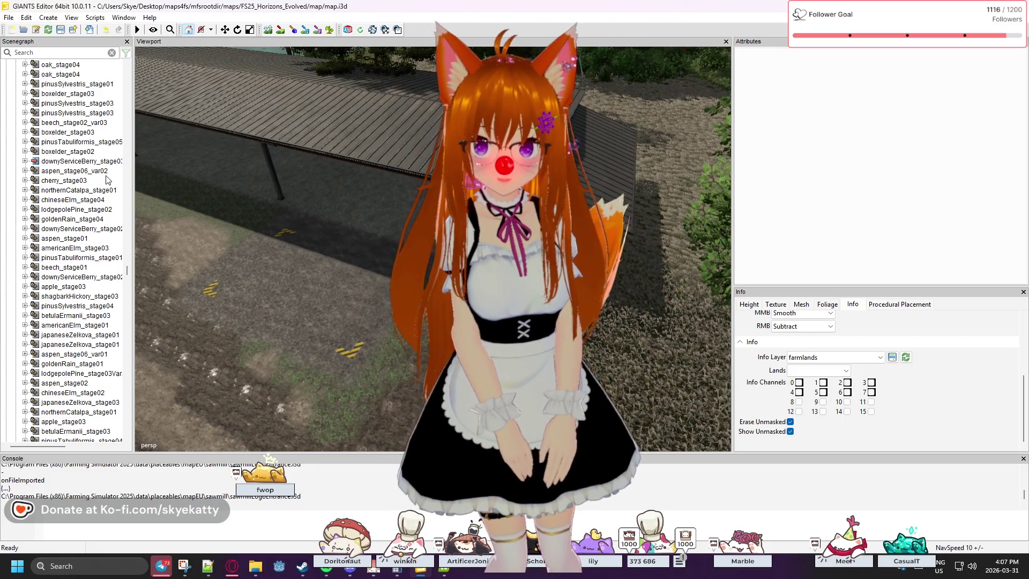
scroll(106, 178, "up", 2)
left_click_drag(127, 273, 128, 60)
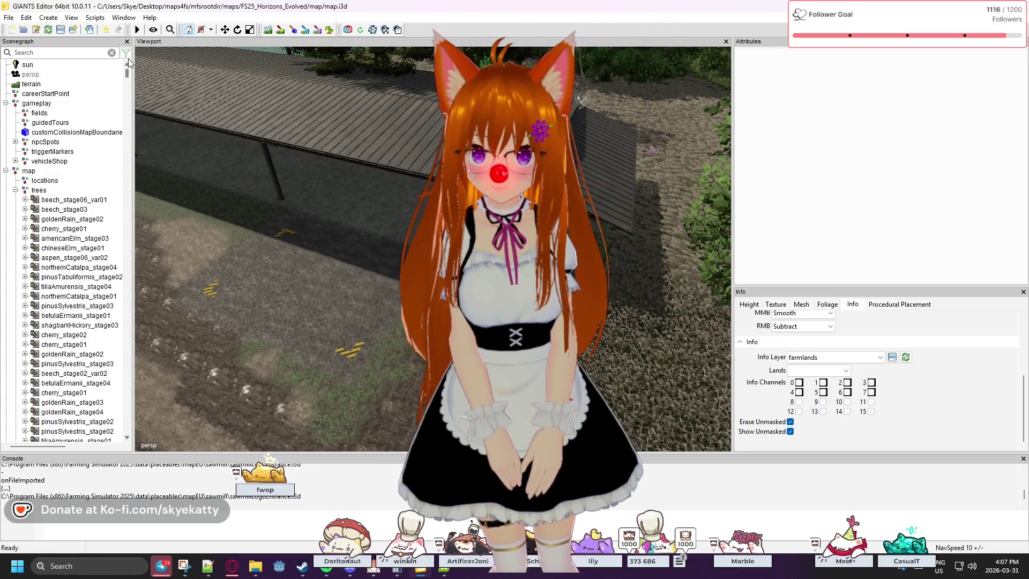
left_click(15, 190)
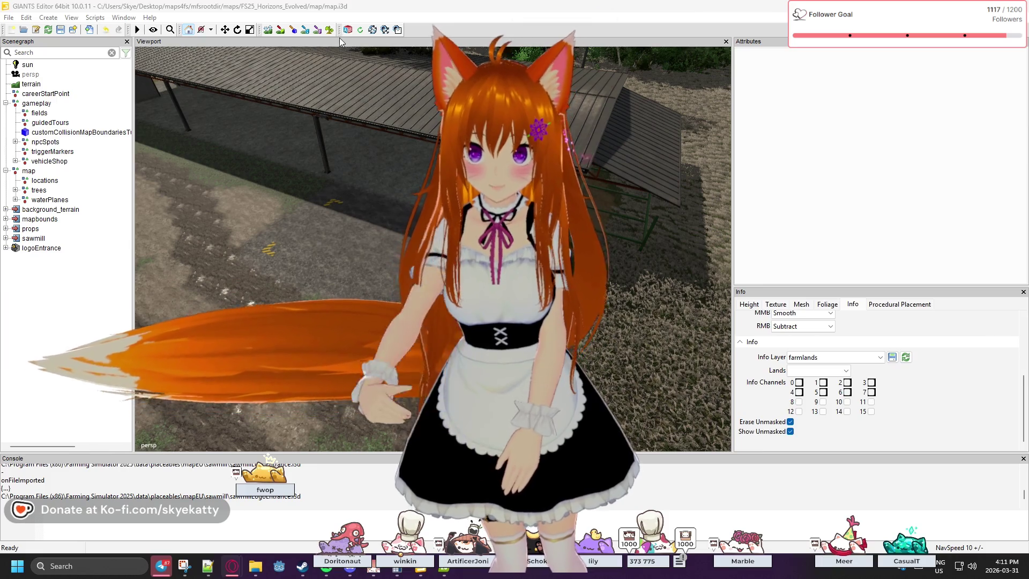
mouse_move(377, 196)
left_mouse_down()
mouse_move(330, 183)
mouse_move(327, 211)
mouse_move(429, 295)
mouse_move(378, 226)
mouse_move(355, 246)
mouse_move(392, 214)
mouse_move(349, 258)
left_mouse_up()
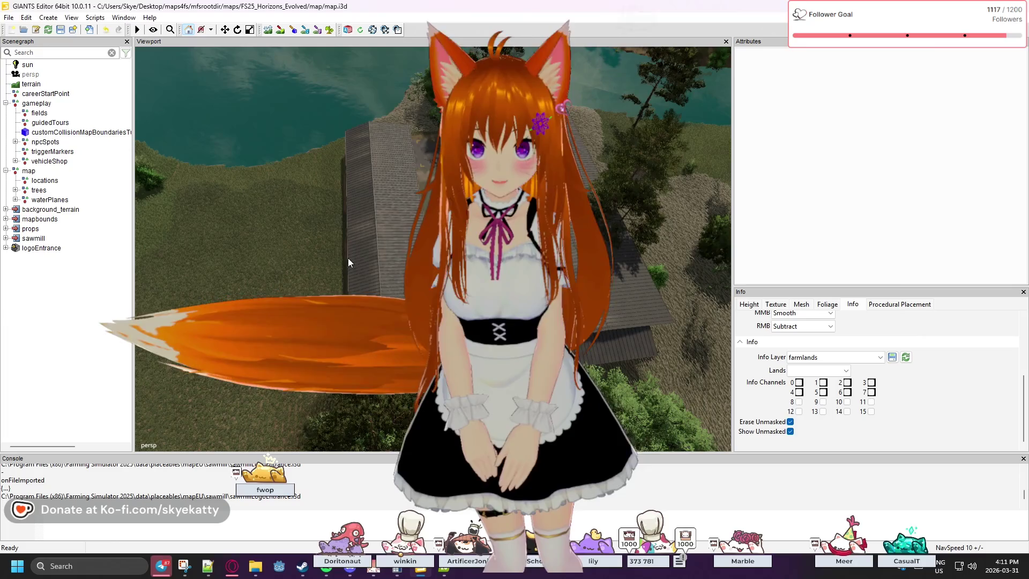
mouse_move(348, 258)
left_mouse_down()
mouse_move(343, 213)
mouse_move(337, 249)
left_mouse_up()
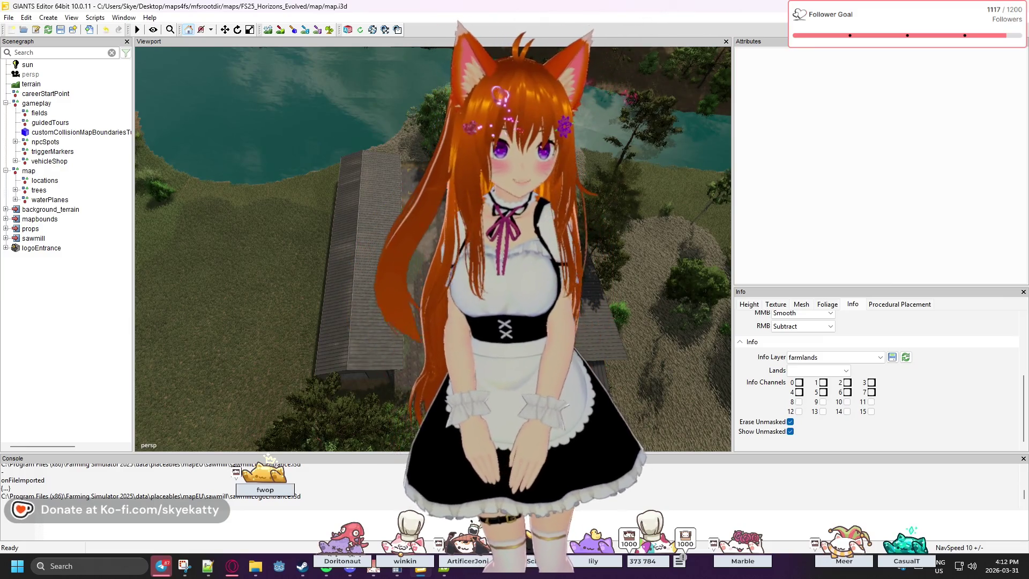
key("w")
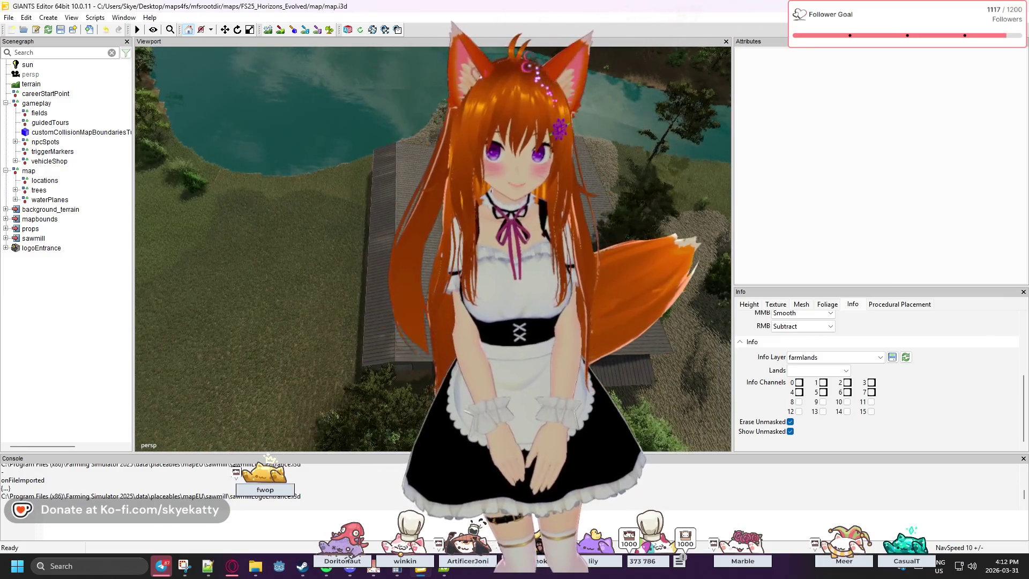
key("w")
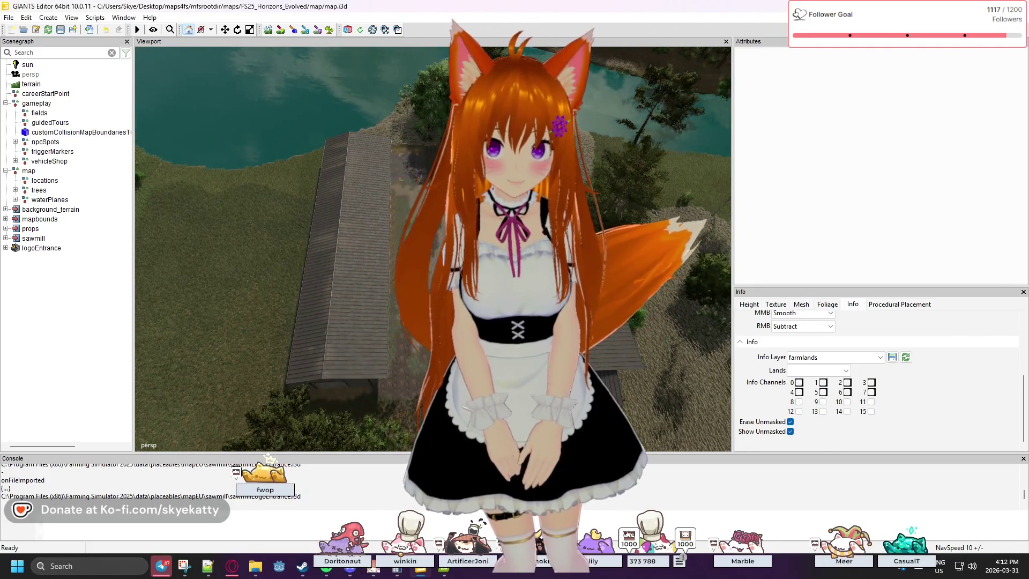
key("w")
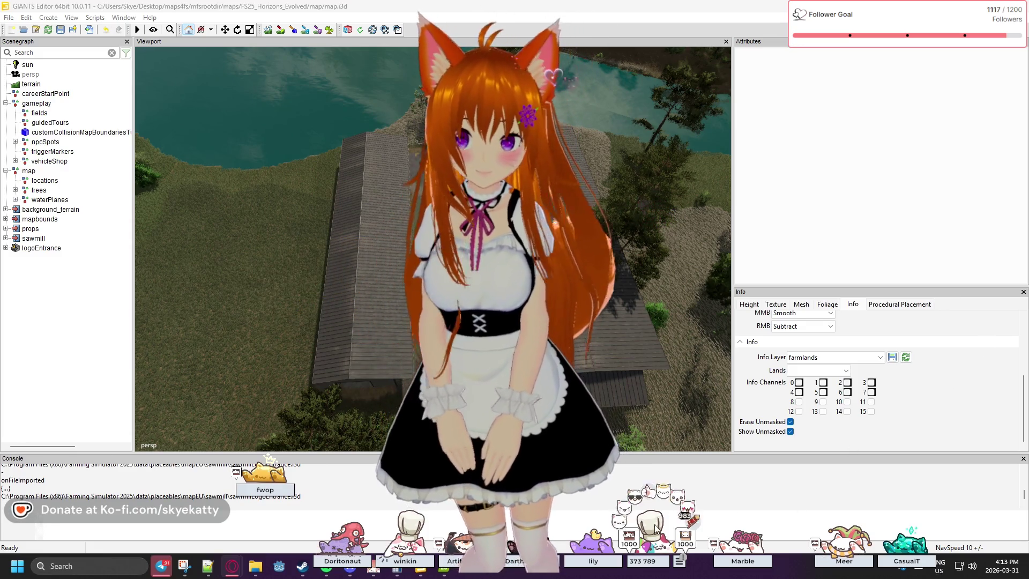
left_click(453, 576)
Leave the farmland map and open the game's settings page, scrolling through it.
key("Escape")
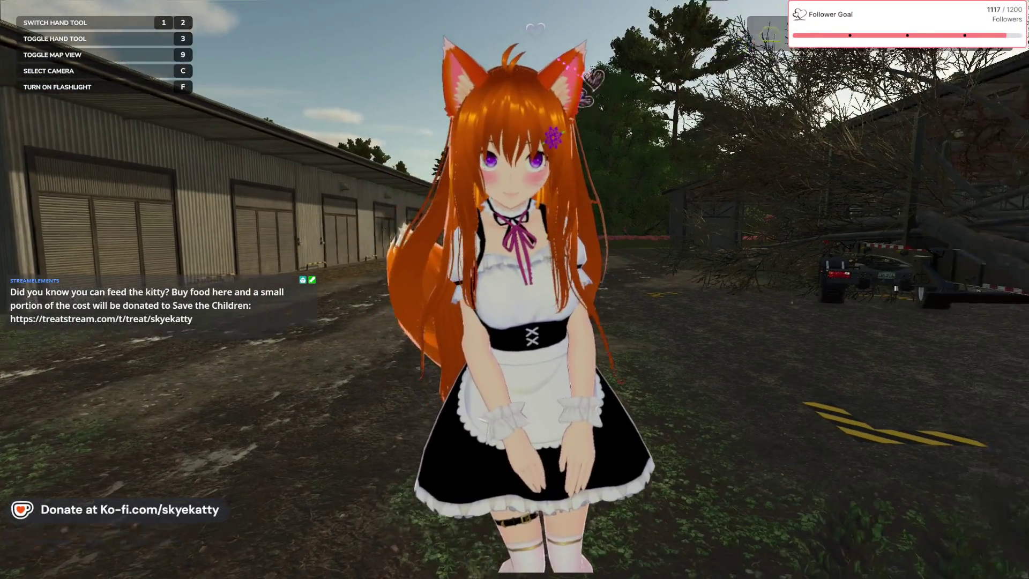
key("Escape")
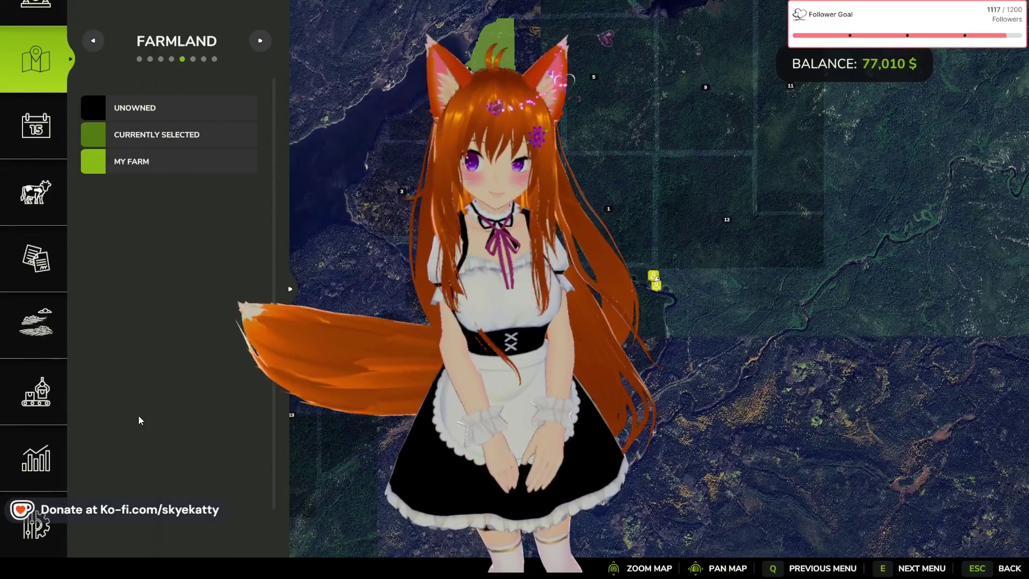
left_click(58, 521)
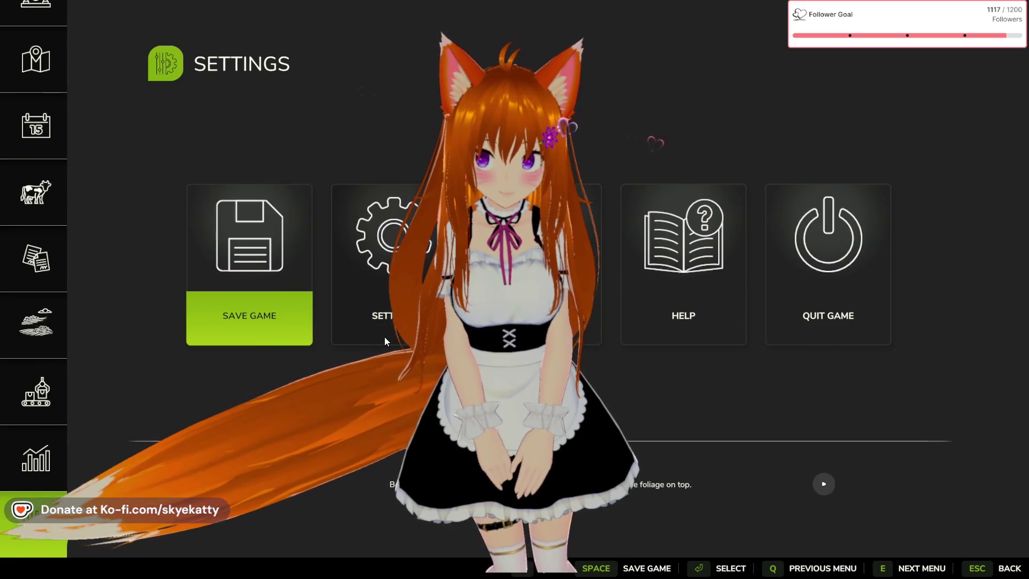
left_click(385, 336)
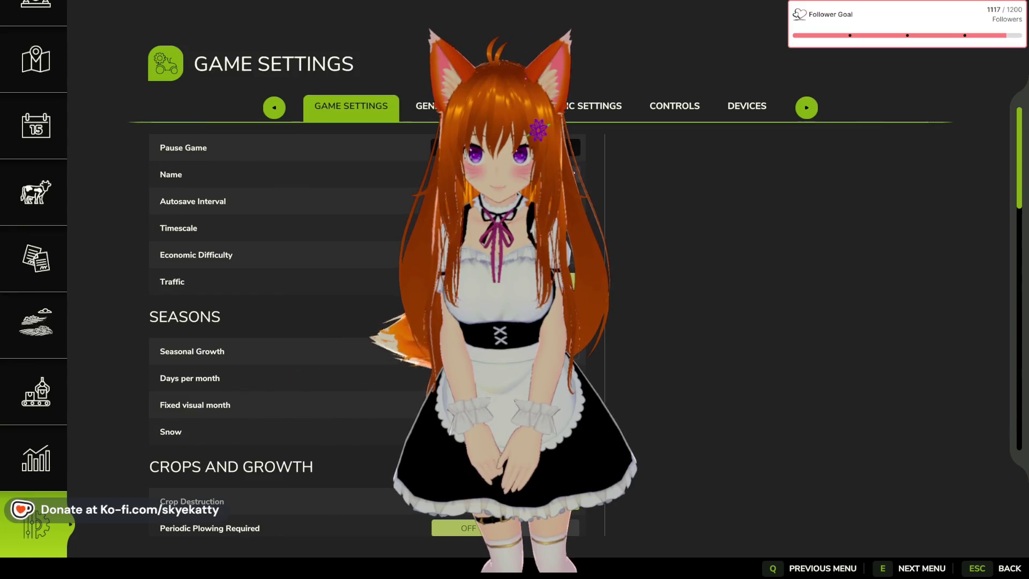
scroll(384, 320, "down", 5)
scroll(269, 272, "down", 10)
scroll(269, 275, "down", 15)
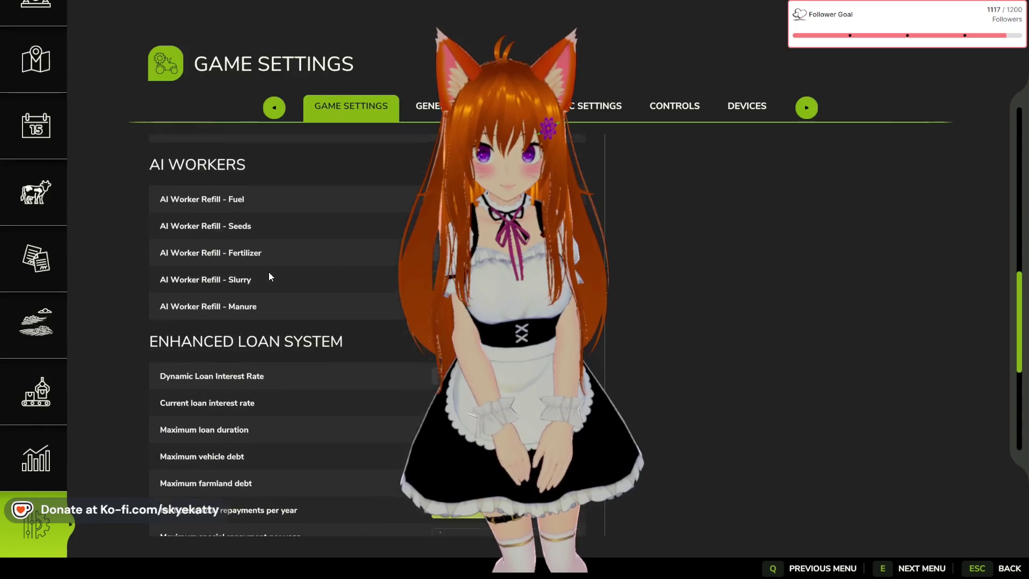
scroll(269, 271, "down", 4)
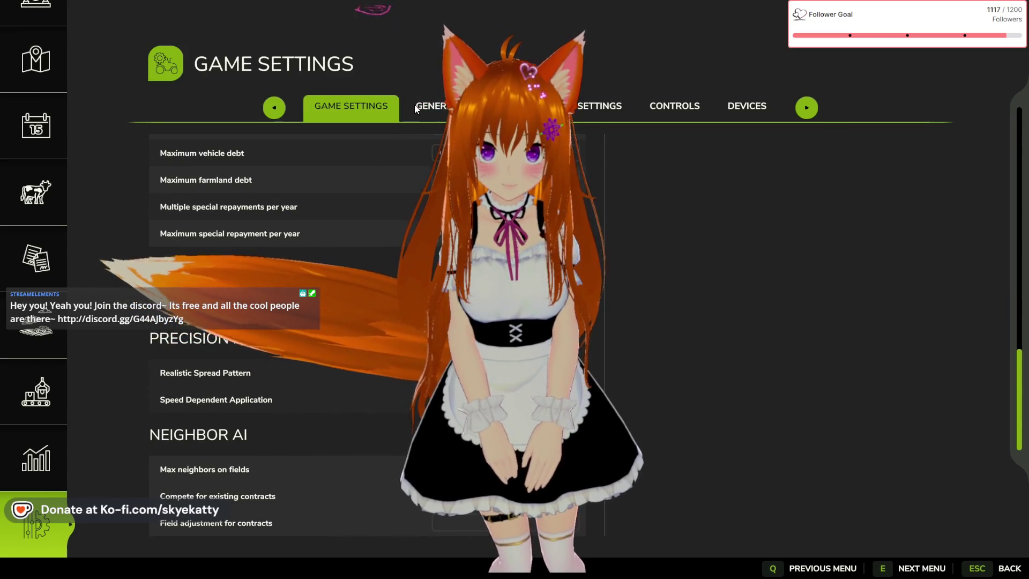
Review the General Settings options, then move to the Graphic Settings page.
key("e")
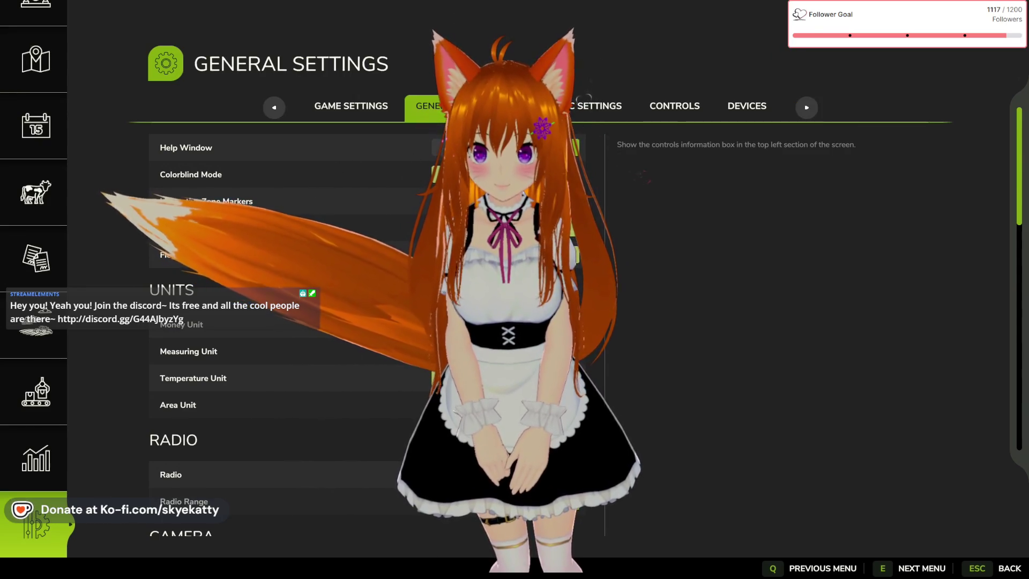
scroll(290, 322, "down", 2)
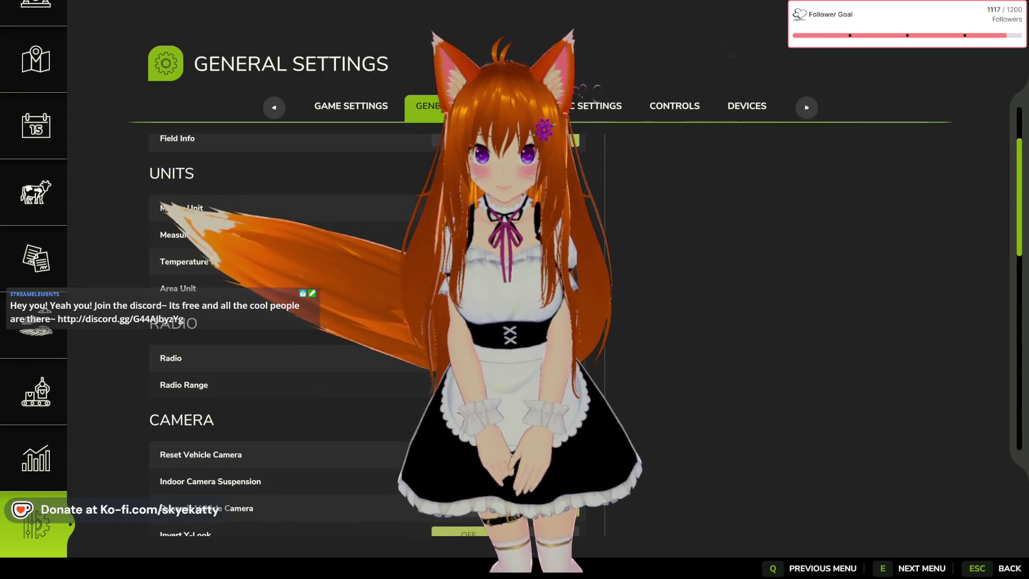
scroll(313, 240, "down", 3)
scroll(313, 240, "up", 1)
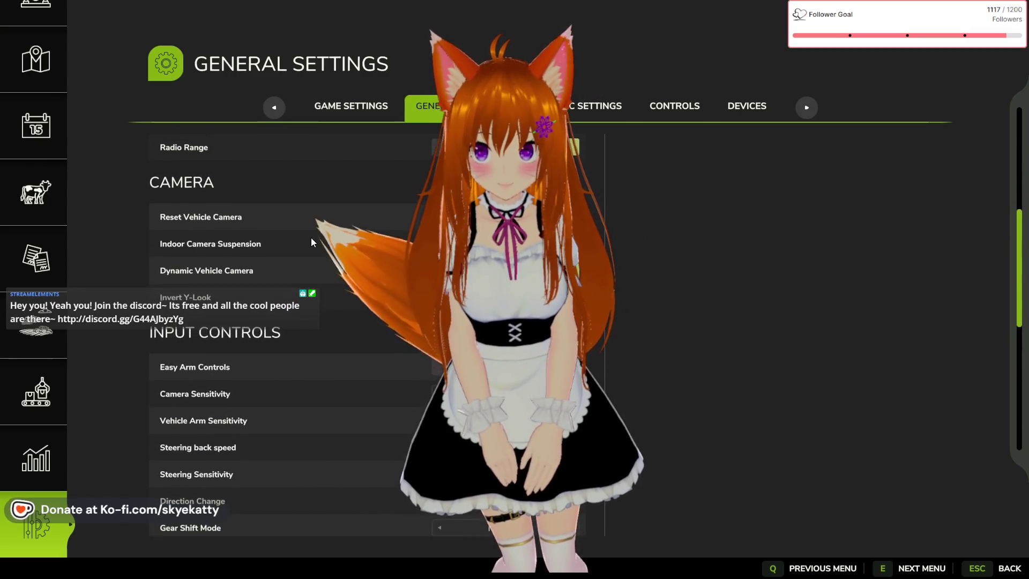
scroll(290, 263, "down", 2)
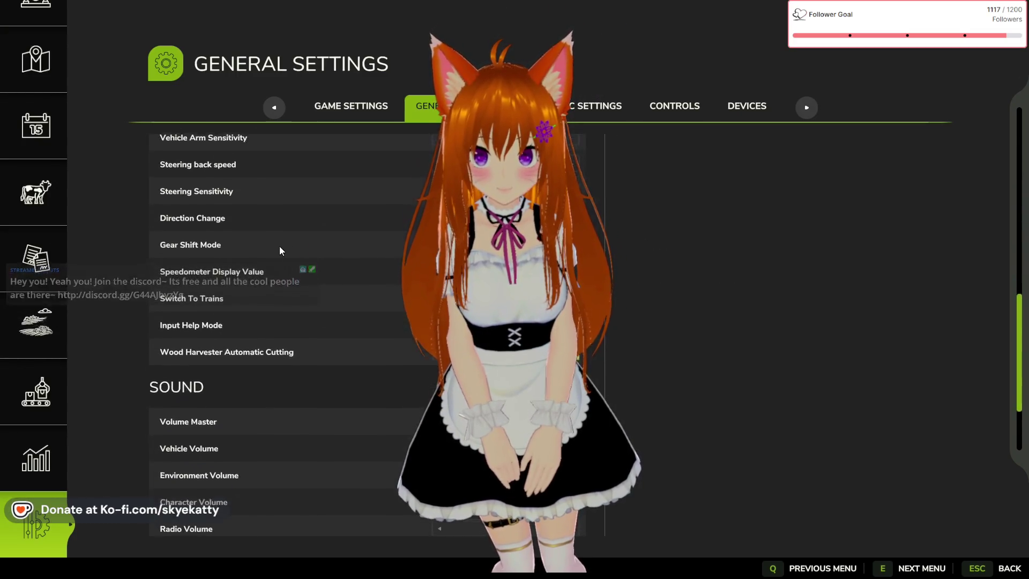
scroll(273, 242, "up", 1)
scroll(267, 239, "down", 1)
scroll(266, 236, "down", 2)
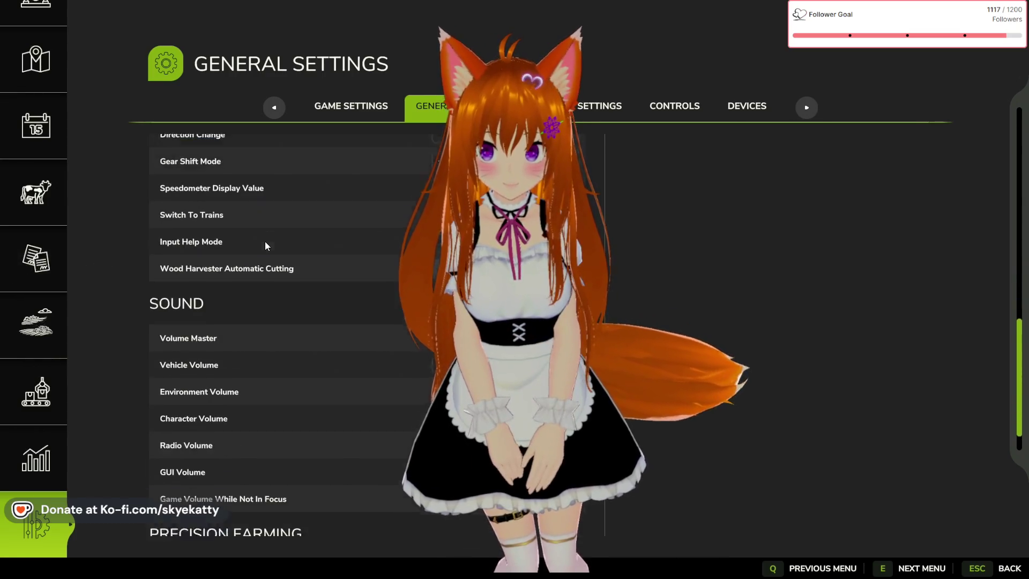
scroll(272, 262, "up", 2)
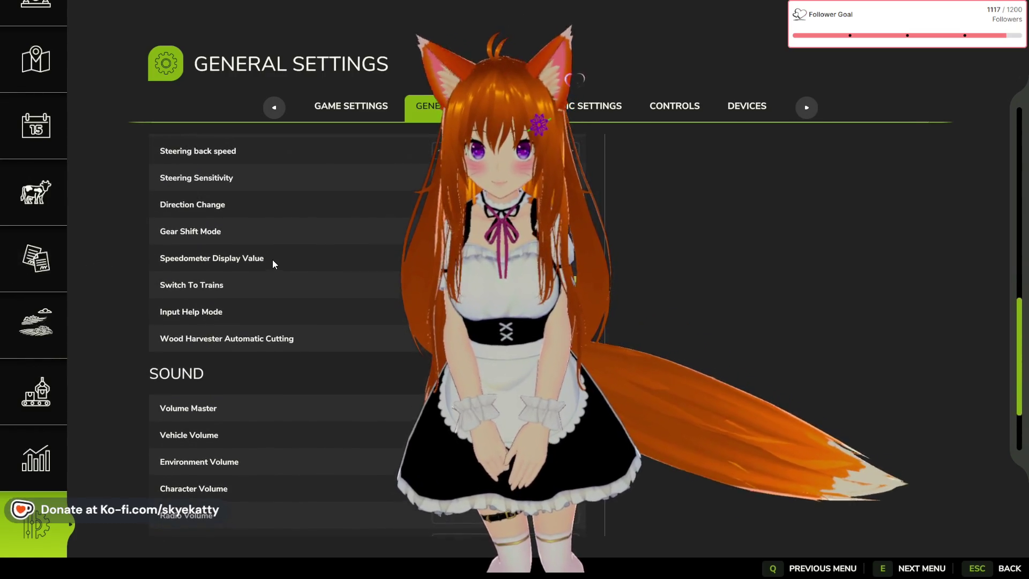
scroll(272, 260, "down", 2)
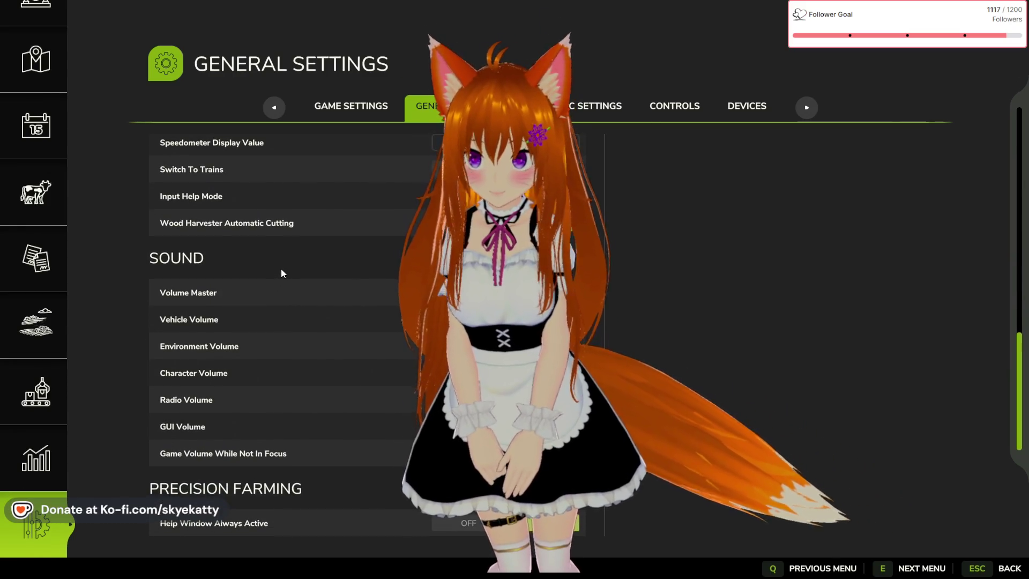
scroll(281, 268, "up", 2)
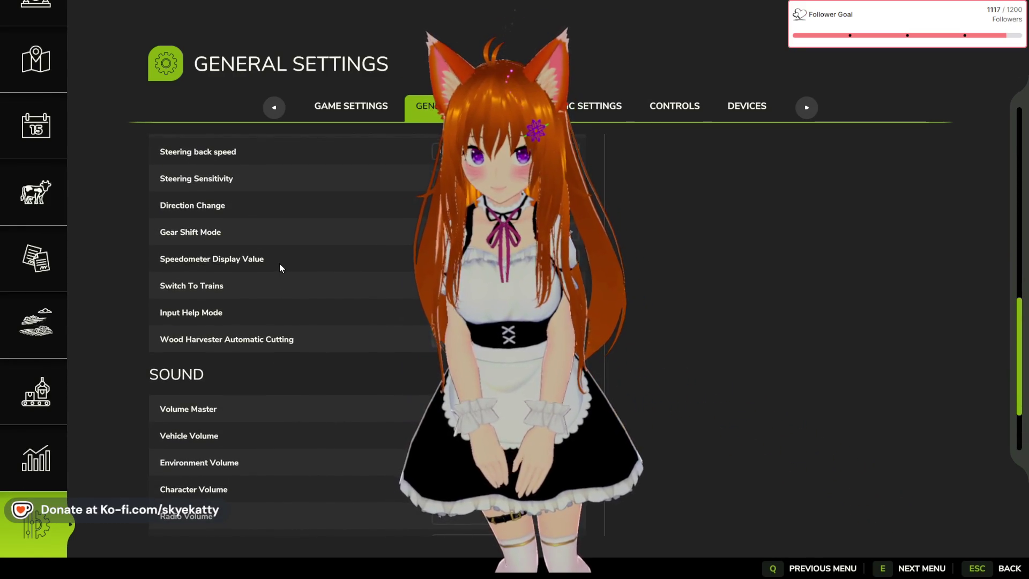
scroll(279, 263, "up", 2)
scroll(276, 261, "up", 2)
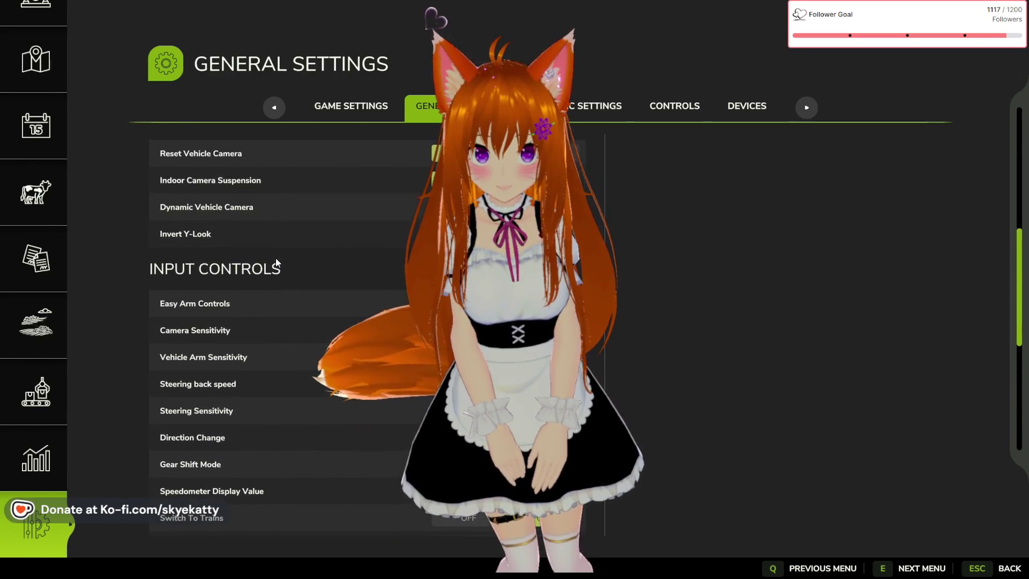
scroll(276, 262, "up", 2)
scroll(272, 260, "up", 5)
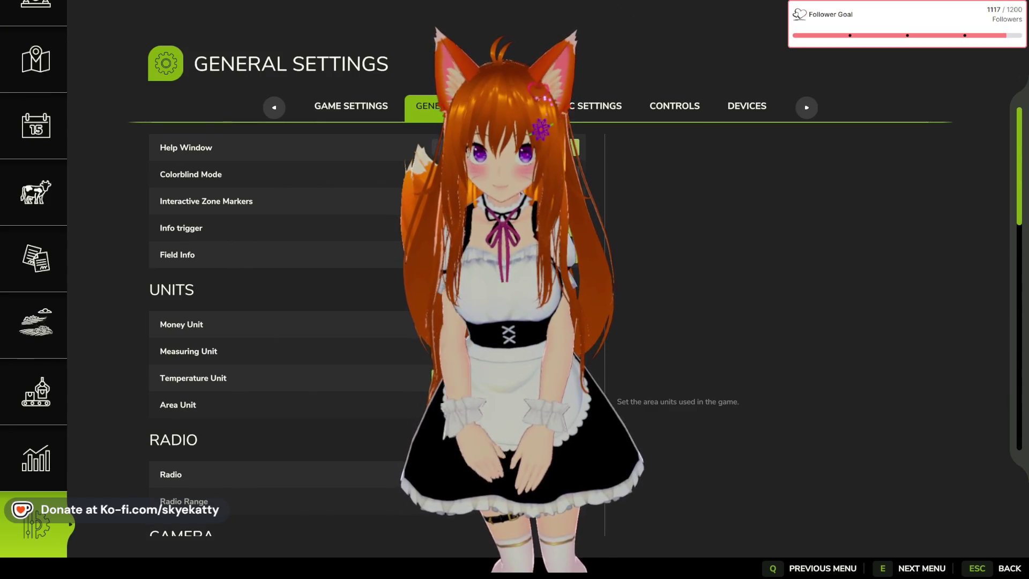
key("e")
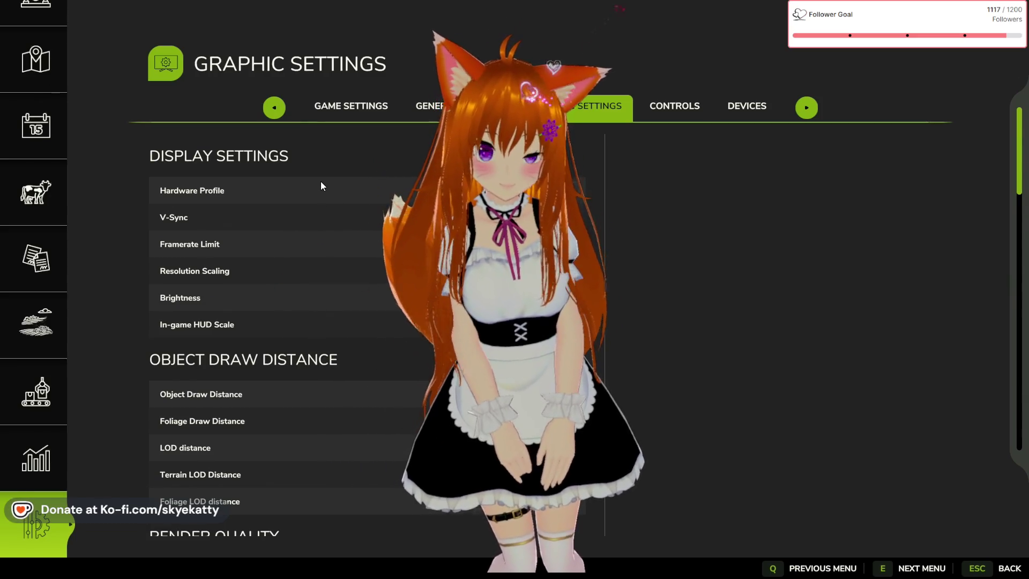
Scroll through the Graphic Settings options.
scroll(322, 185, "down", 10)
scroll(322, 179, "down", 6)
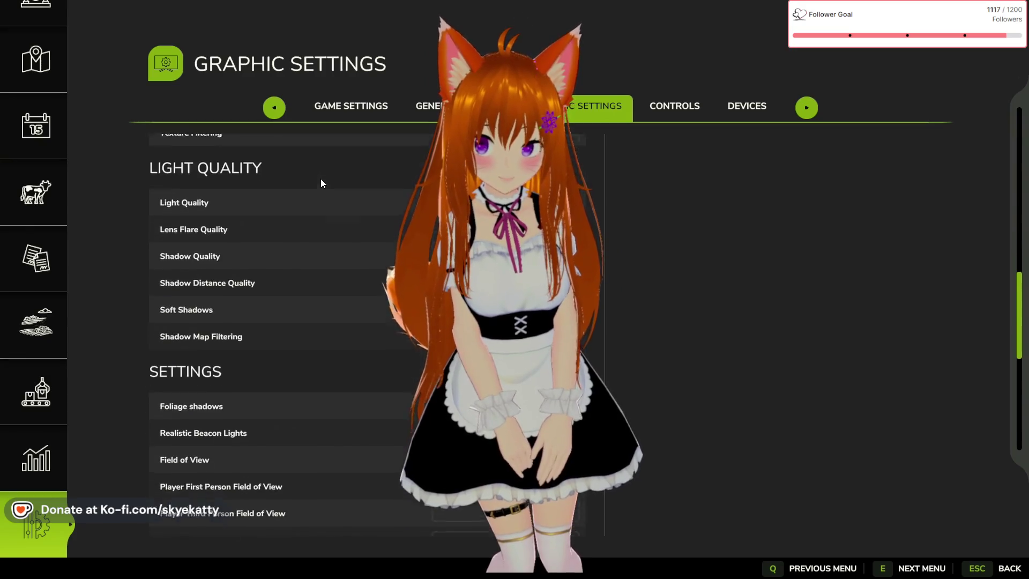
scroll(320, 179, "down", 3)
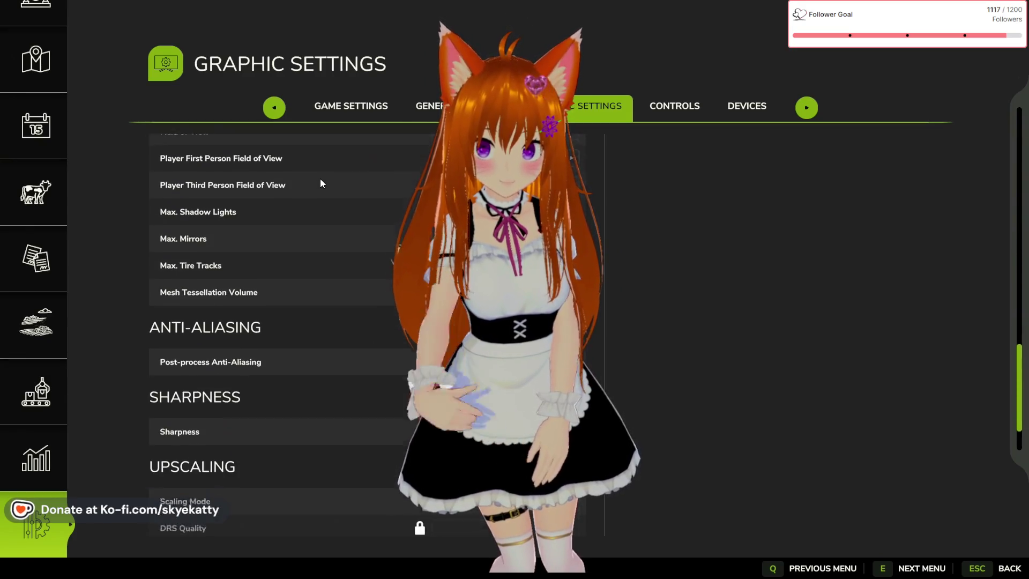
scroll(320, 178, "down", 2)
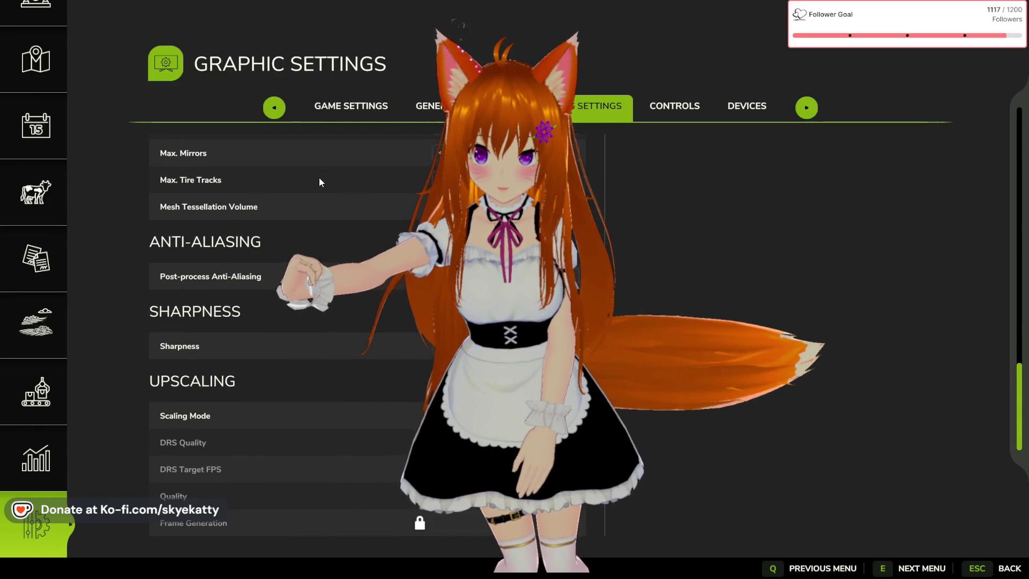
scroll(320, 178, "up", 15)
Check the Controls and Devices pages, then back out to the main Settings menu.
left_click(648, 106)
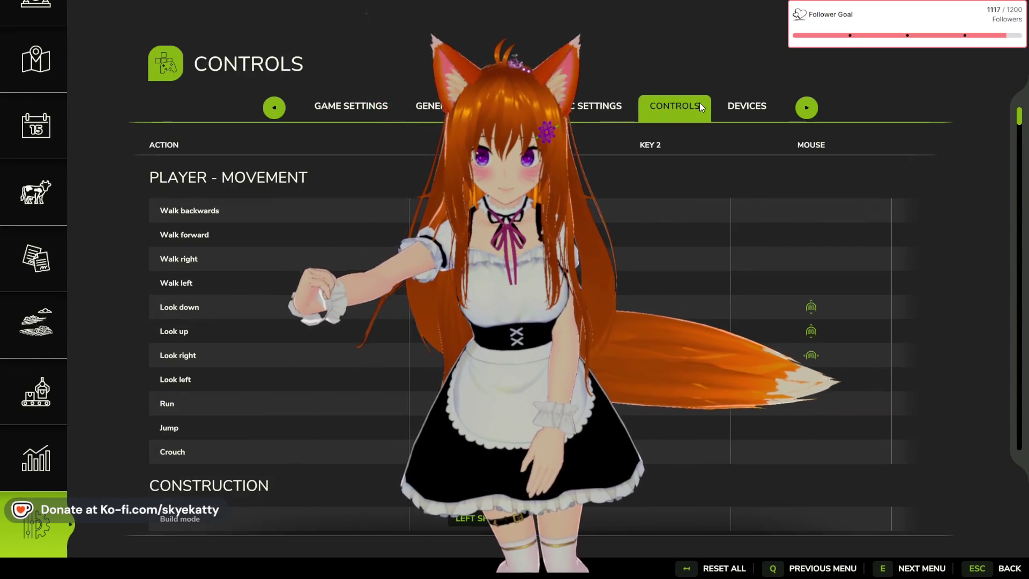
left_click(730, 109)
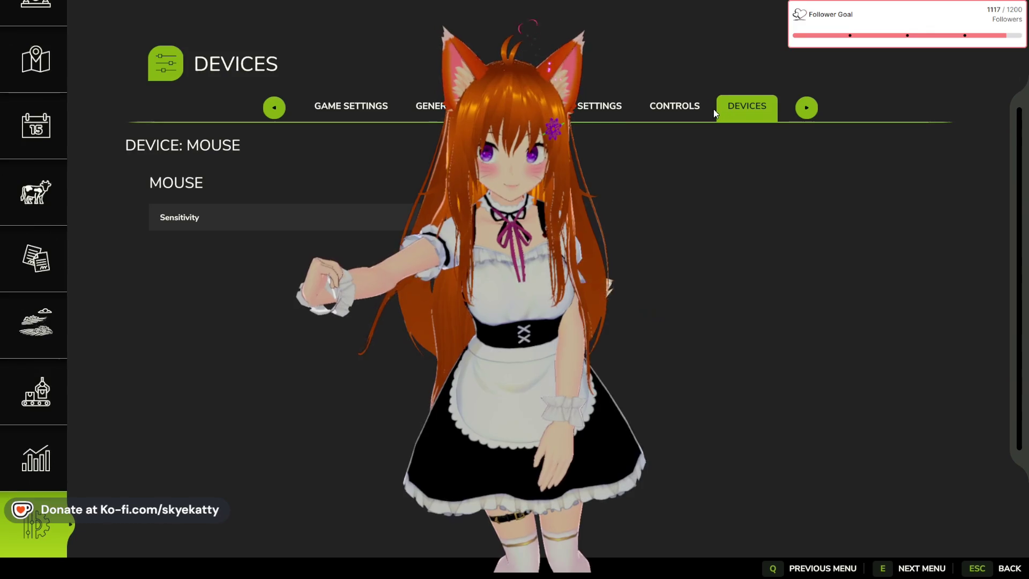
left_click(704, 105)
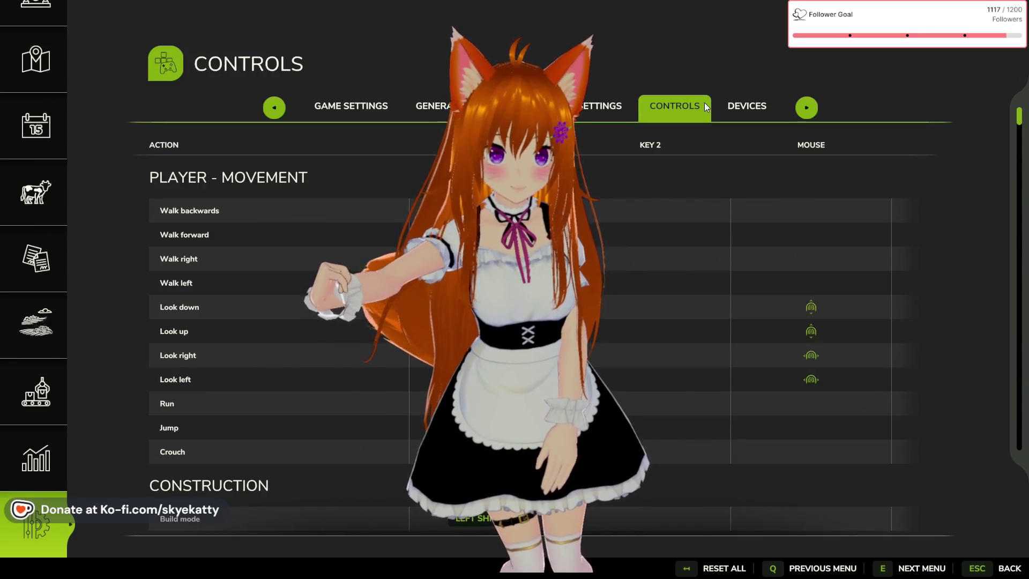
key("alt+Tab")
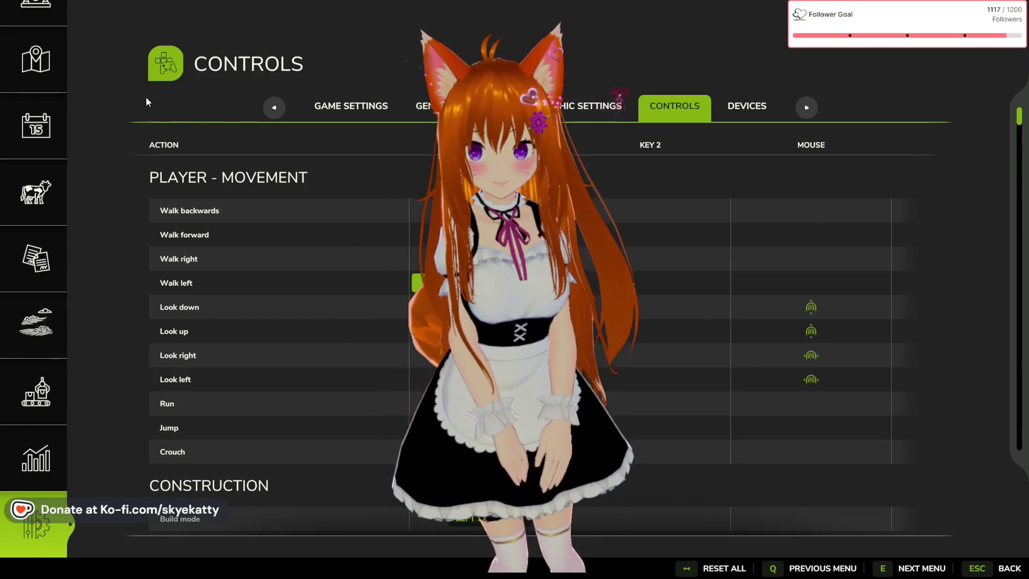
key("Escape")
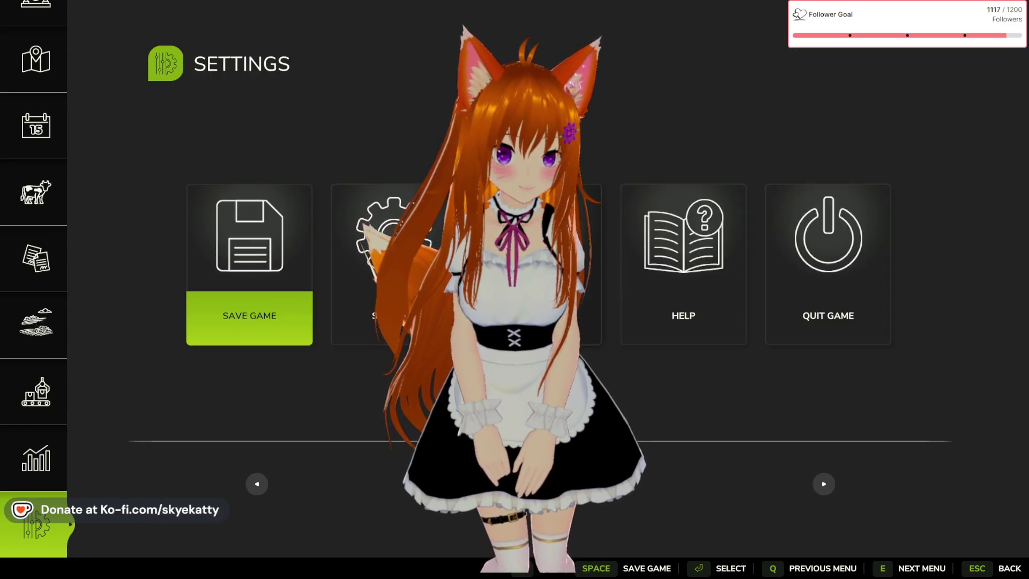
Escape out of the game menus and return to the GIANTS Editor map view.
key("Escape")
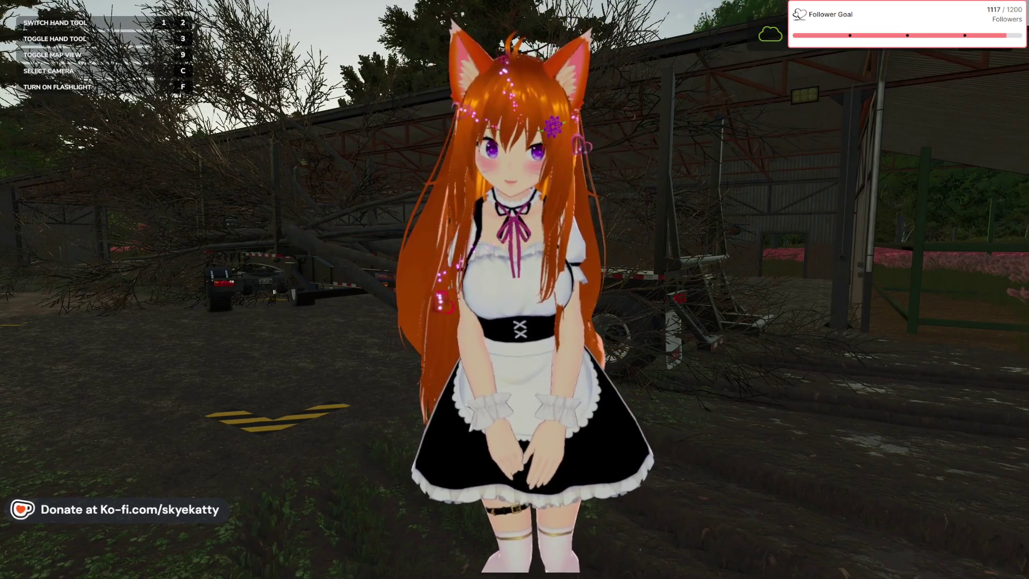
key("Escape")
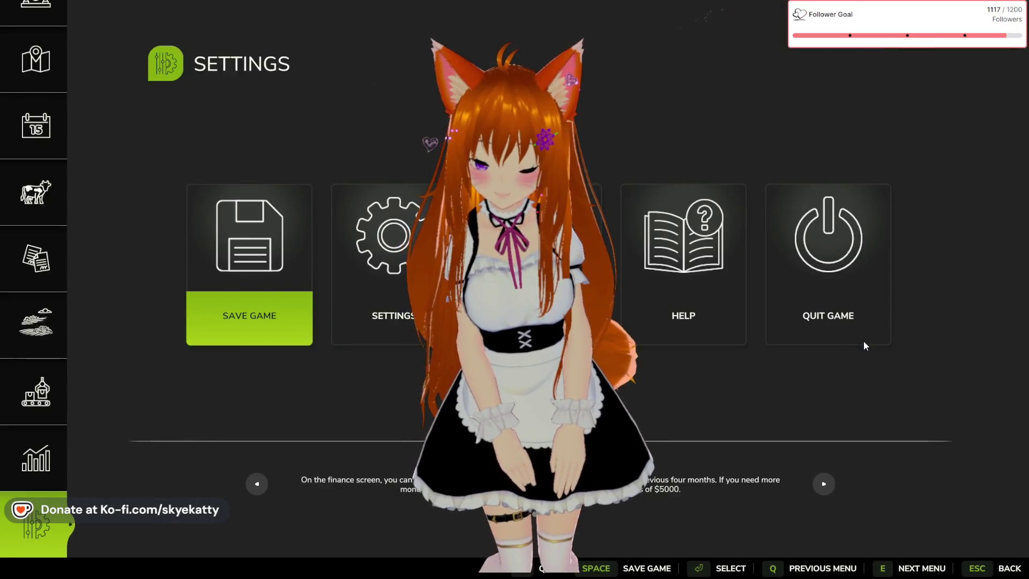
key("alt+Tab")
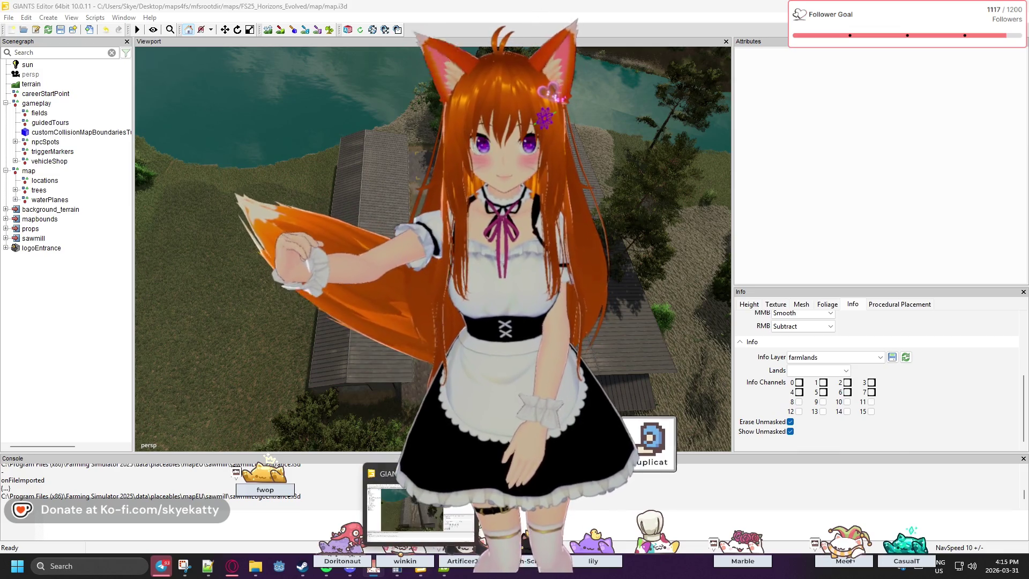
Bring up the File Explorer window showing the FS25_Horizons_Evolved mod folder.
mouse_move(326, 567)
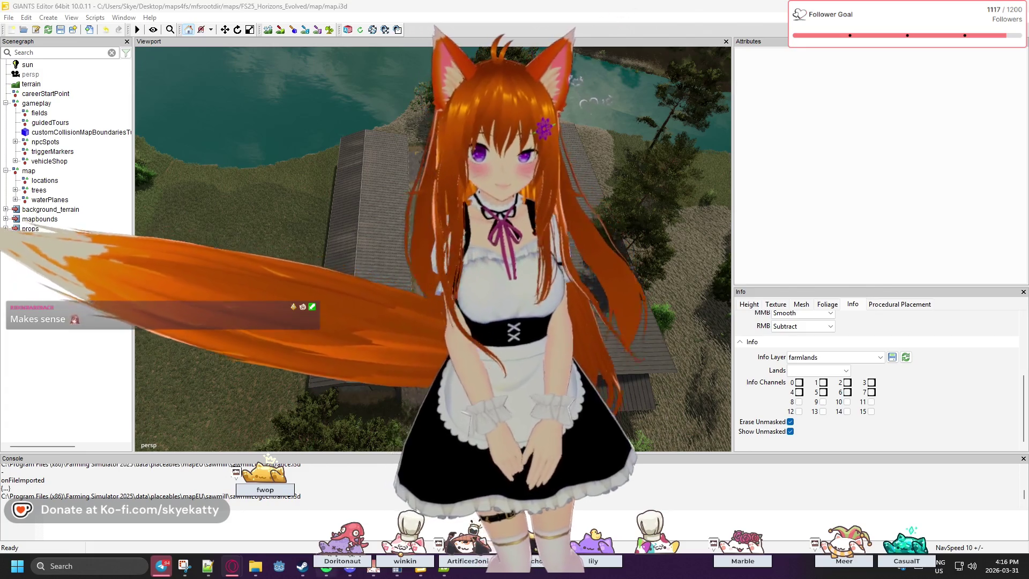
mouse_move(256, 565)
mouse_move(194, 509)
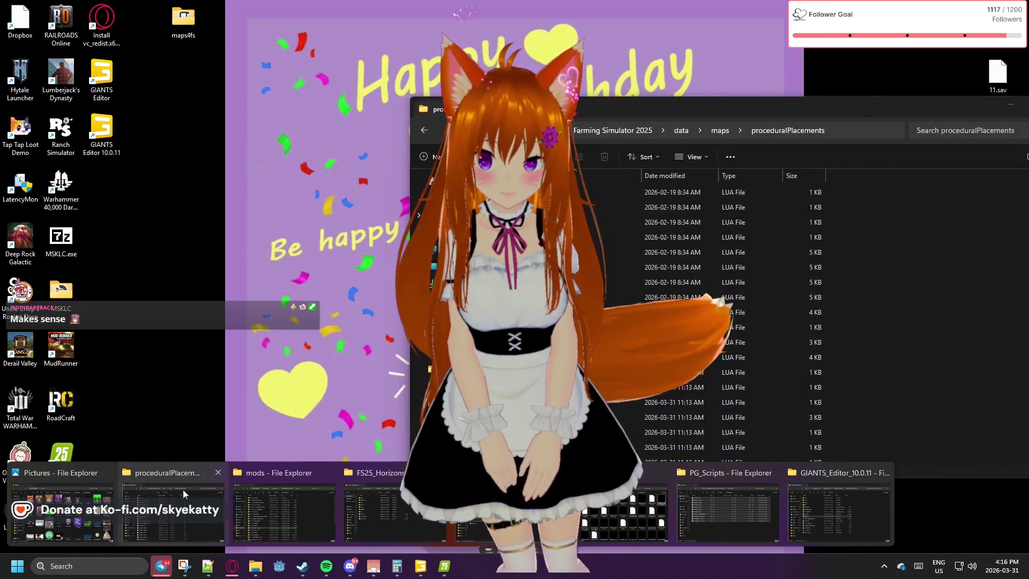
mouse_move(260, 493)
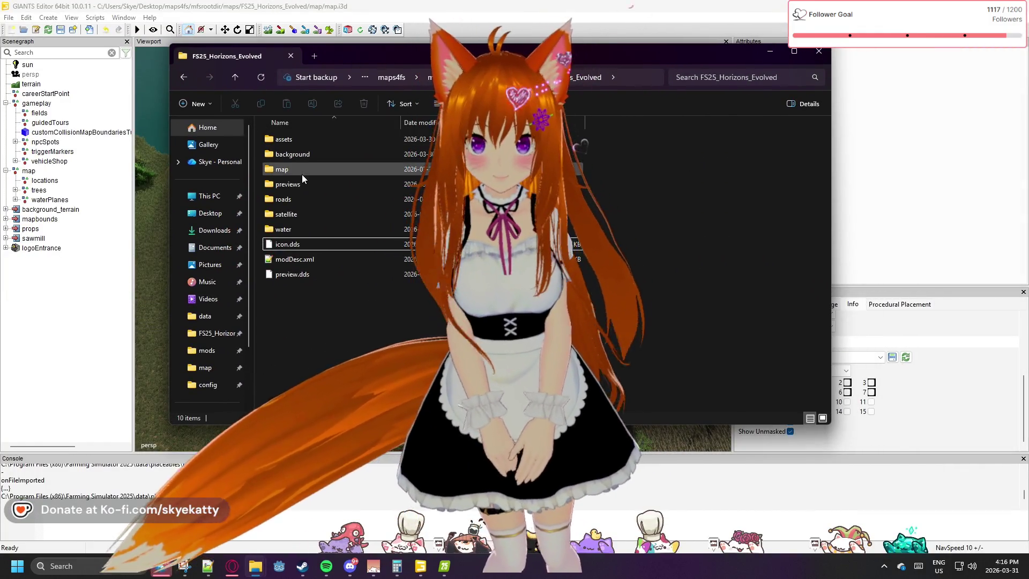
Open map\config\placeables.xml in Notepad++ and maximize its window.
double_click(301, 174)
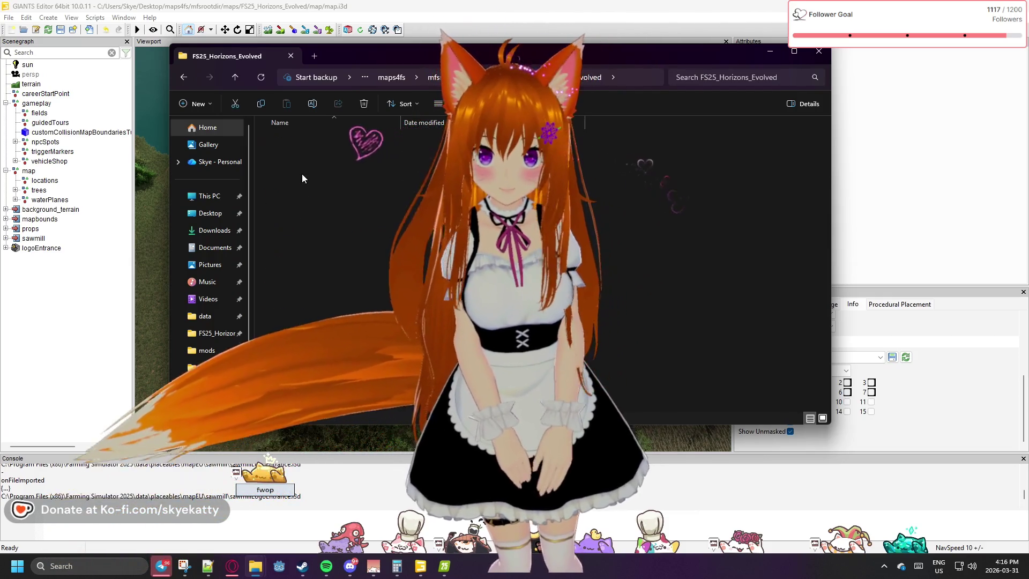
double_click(295, 161)
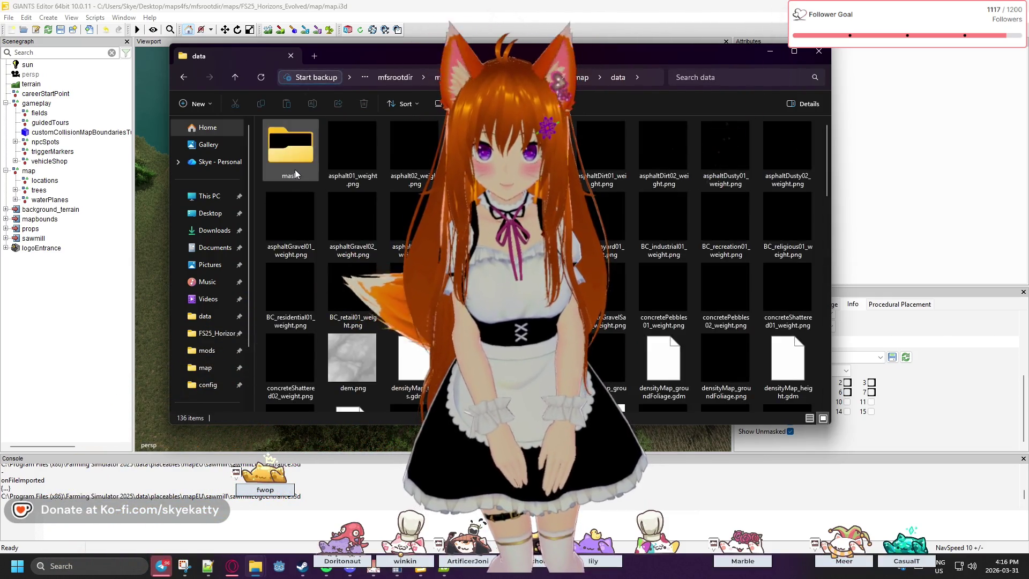
scroll(295, 170, "down", 5)
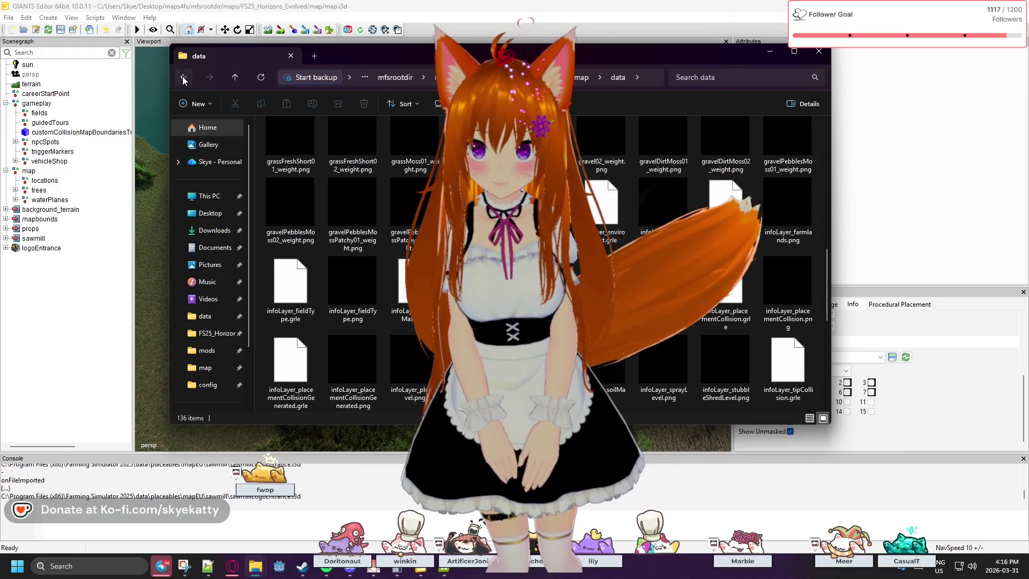
left_click(234, 77)
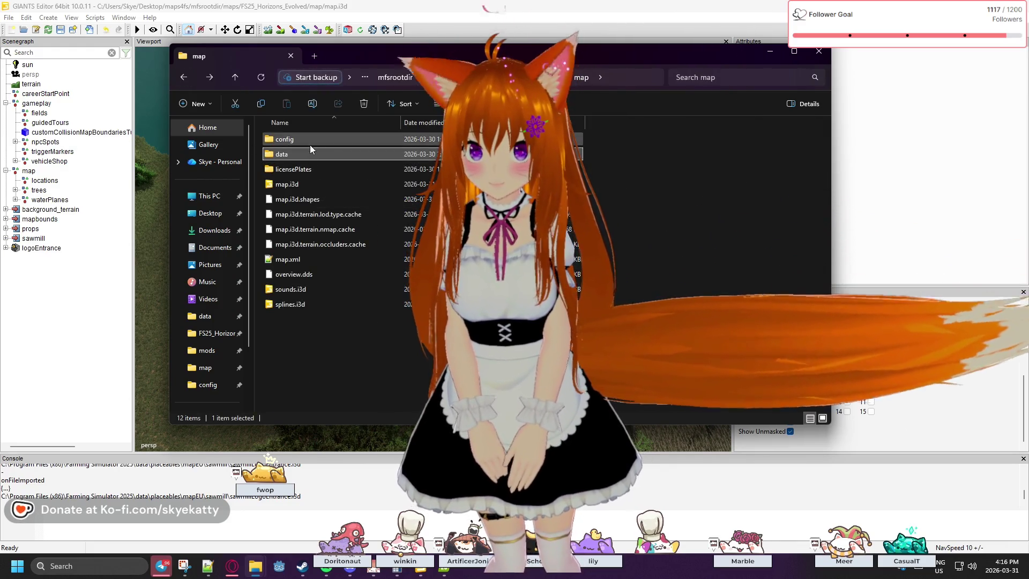
double_click(310, 141)
left_click(298, 289)
double_click(298, 289)
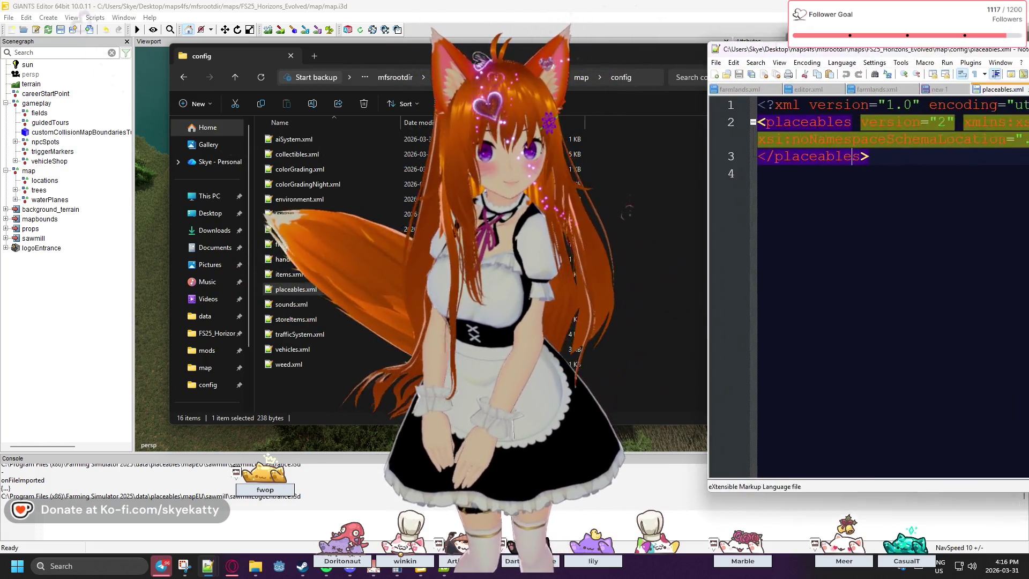
left_click_drag(857, 28, 476, 1)
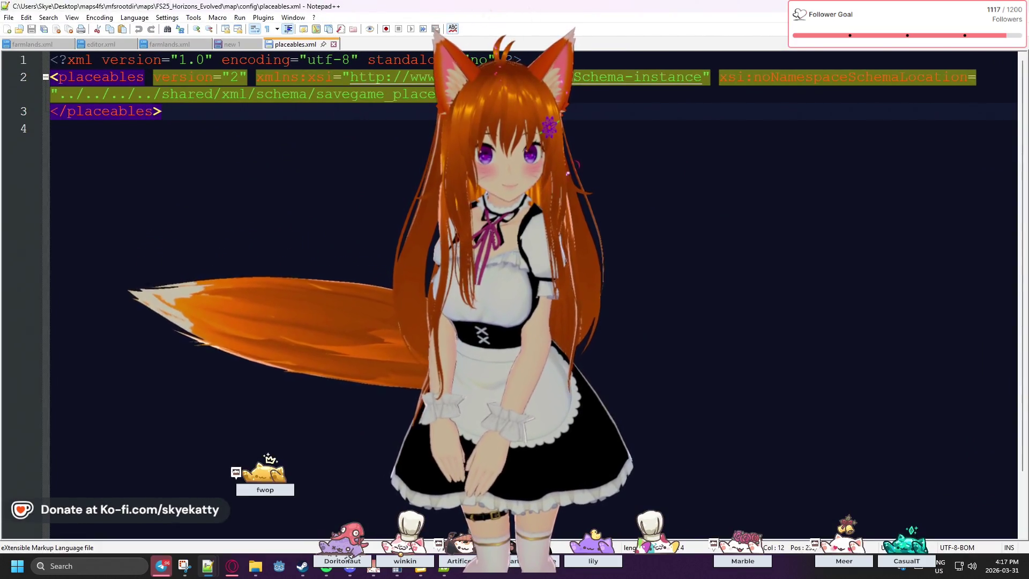
Place the cursor on empty line 4 of placeables.xml.
left_click(648, 223)
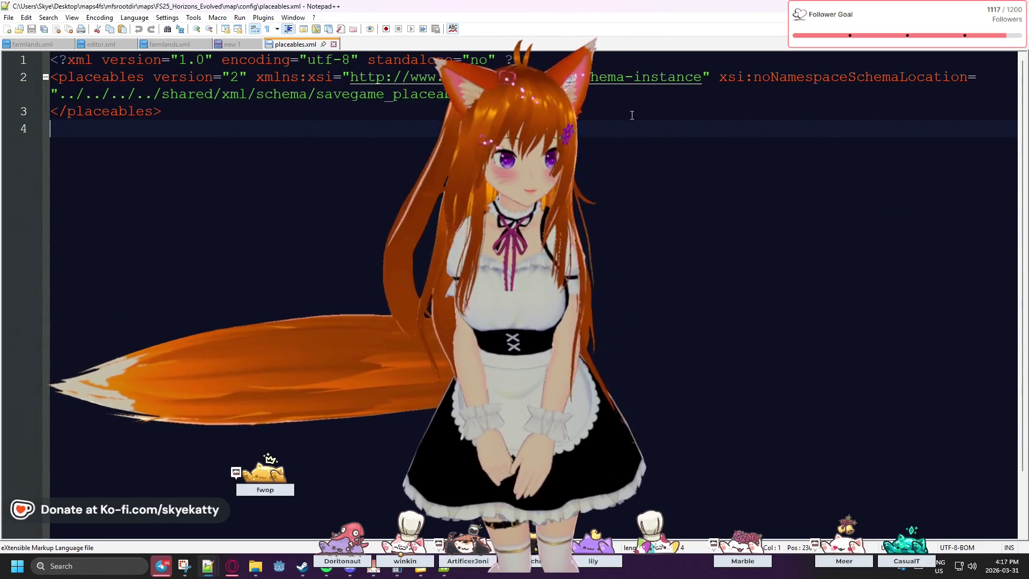
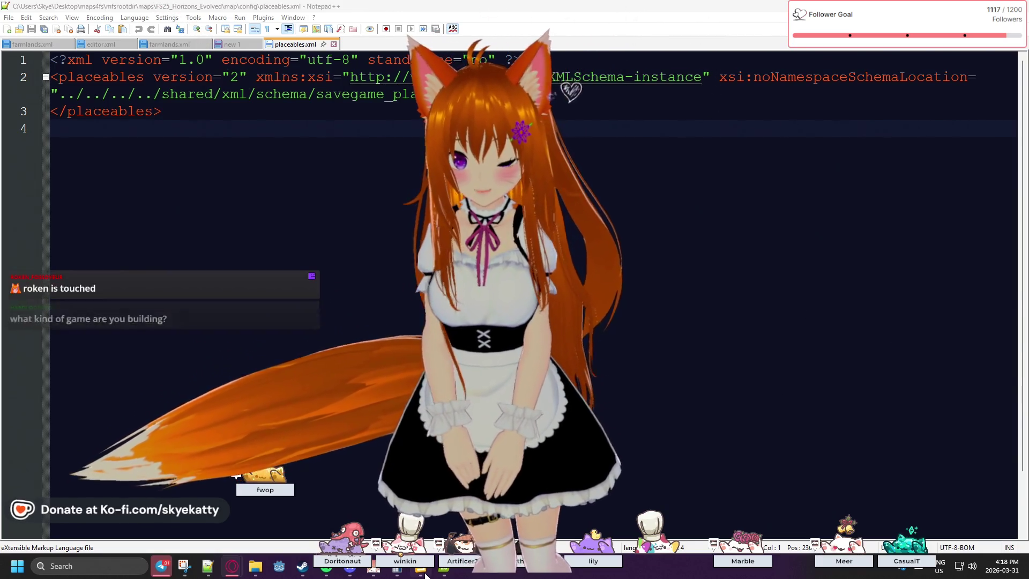
Leave the empty placeables.xml in Notepad++ and return to map.i3d in GIANTS Editor.
key("alt+Tab")
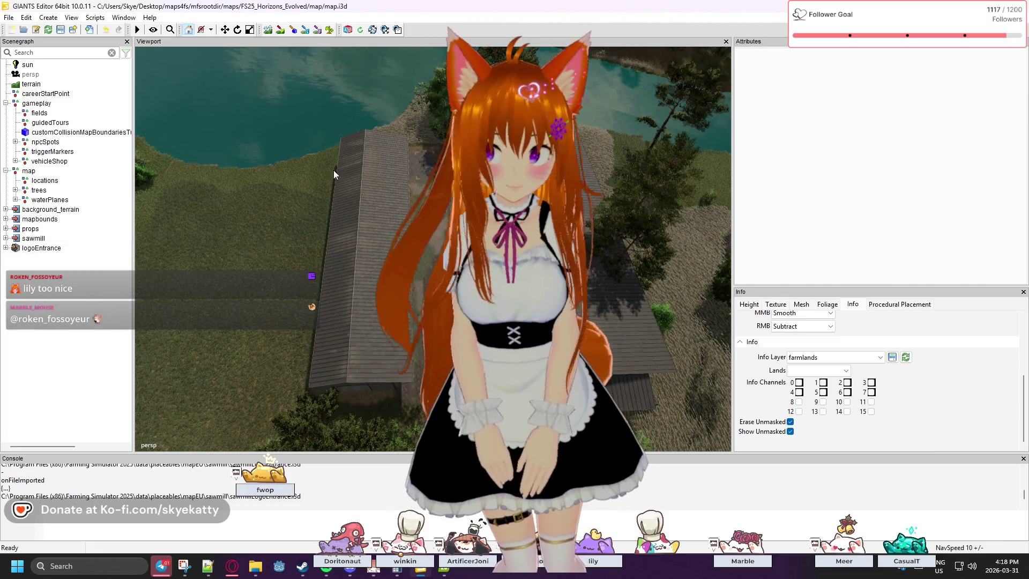
Dismiss the Scenegraph context menu and orbit the viewport down onto the sawmill roofs.
right_click(103, 290)
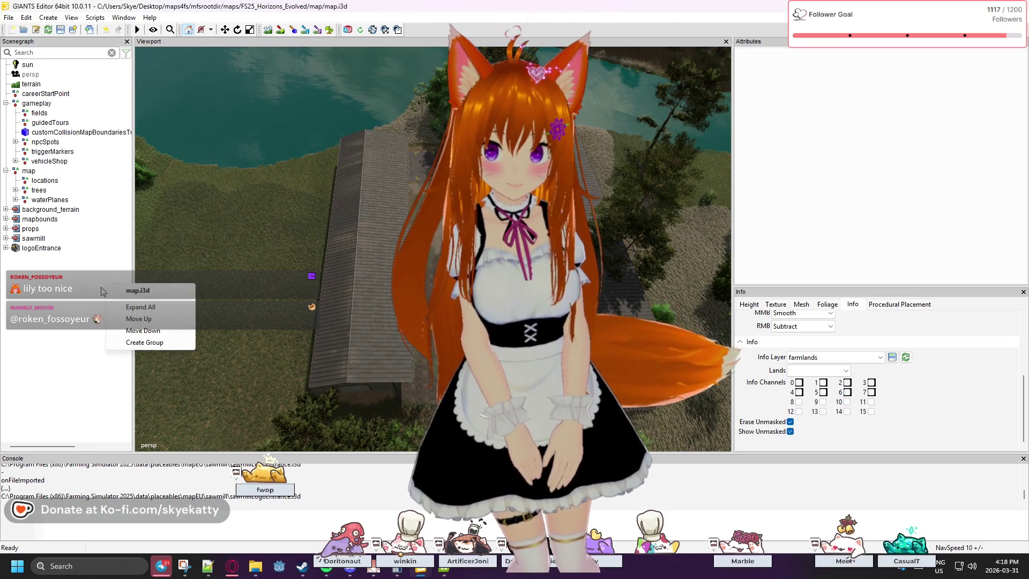
left_click(84, 286)
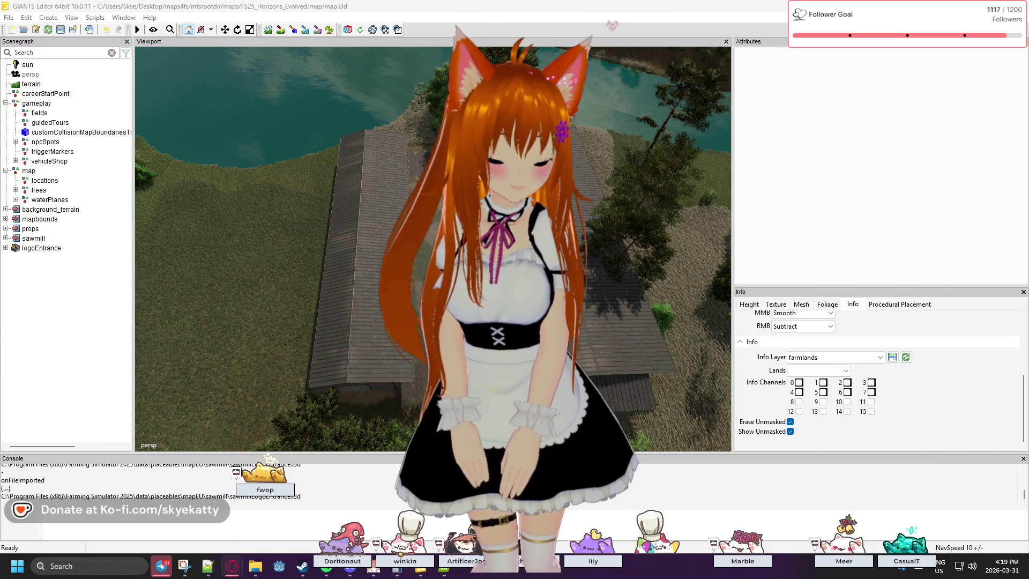
left_click_drag(348, 273, 13, 206)
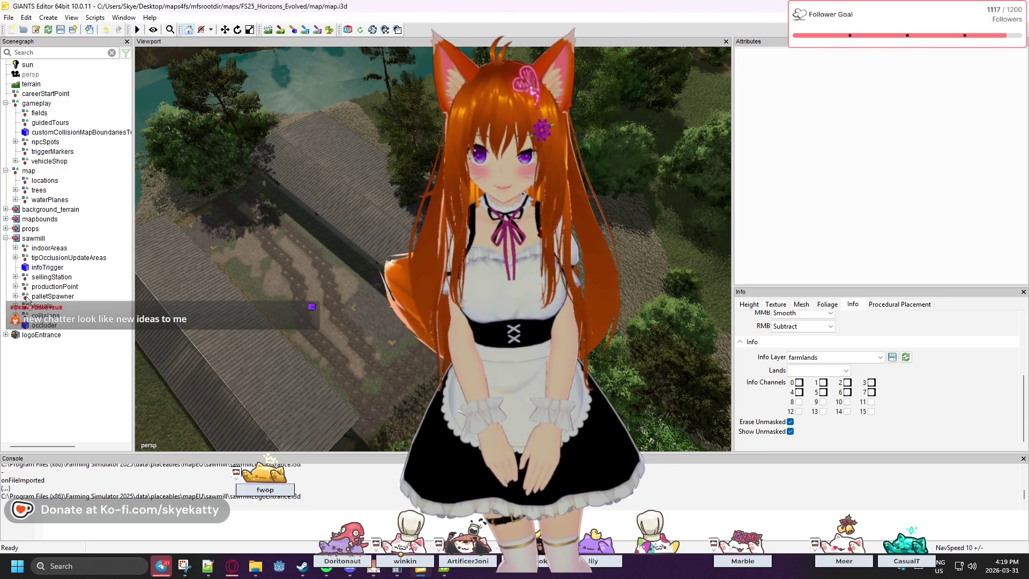
Expand sellingStation, inspect its woodTrigger node, and swing the view closer over the roof.
left_click(36, 278)
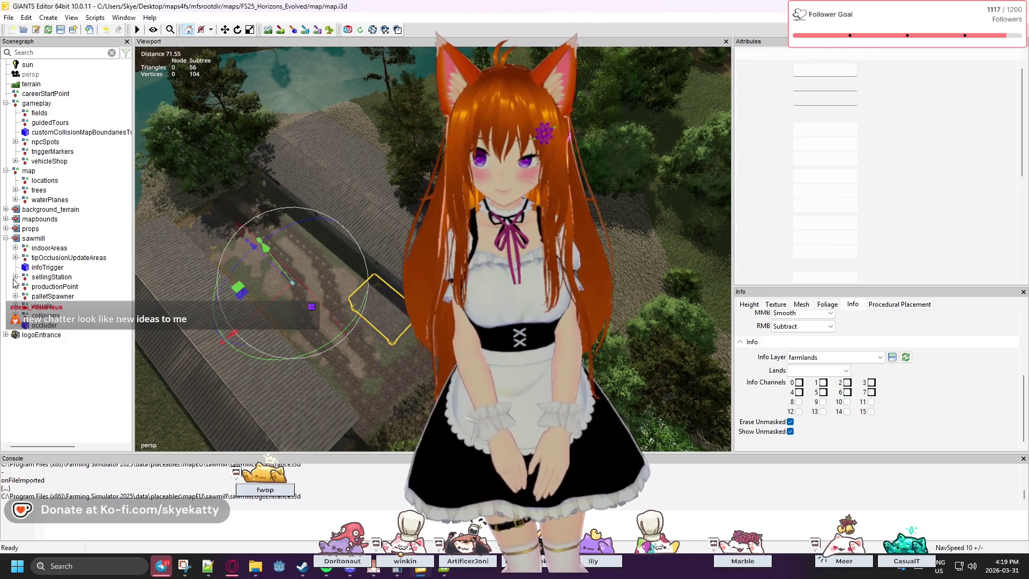
left_click(15, 277)
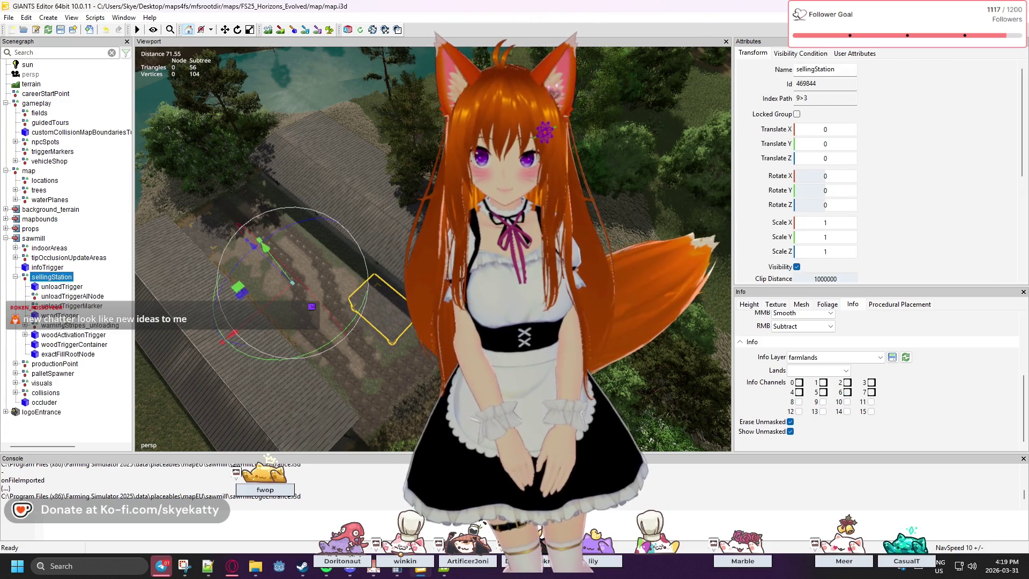
left_click(59, 316)
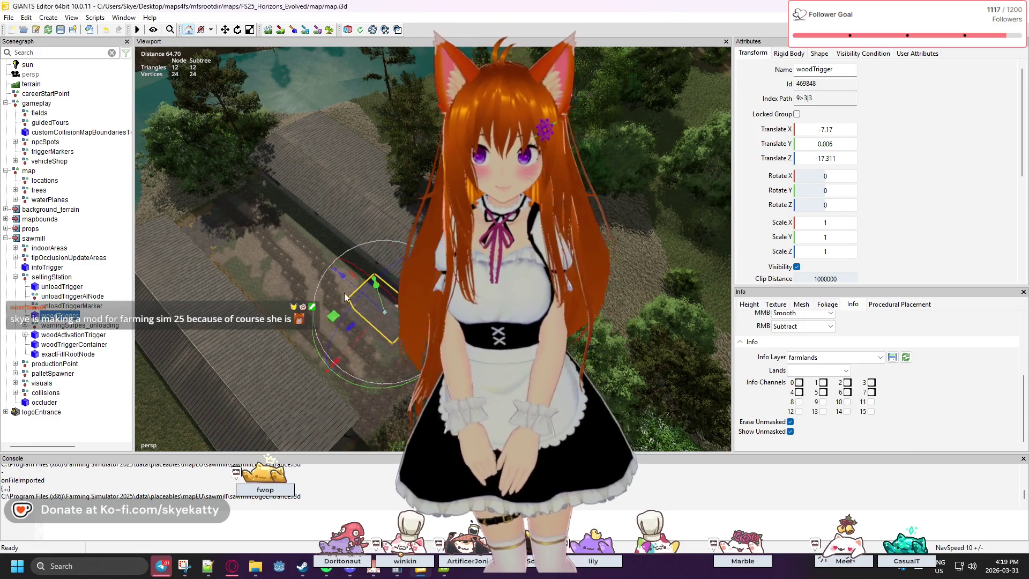
mouse_move(375, 332)
left_mouse_down()
mouse_move(404, 418)
mouse_move(450, 392)
left_mouse_up()
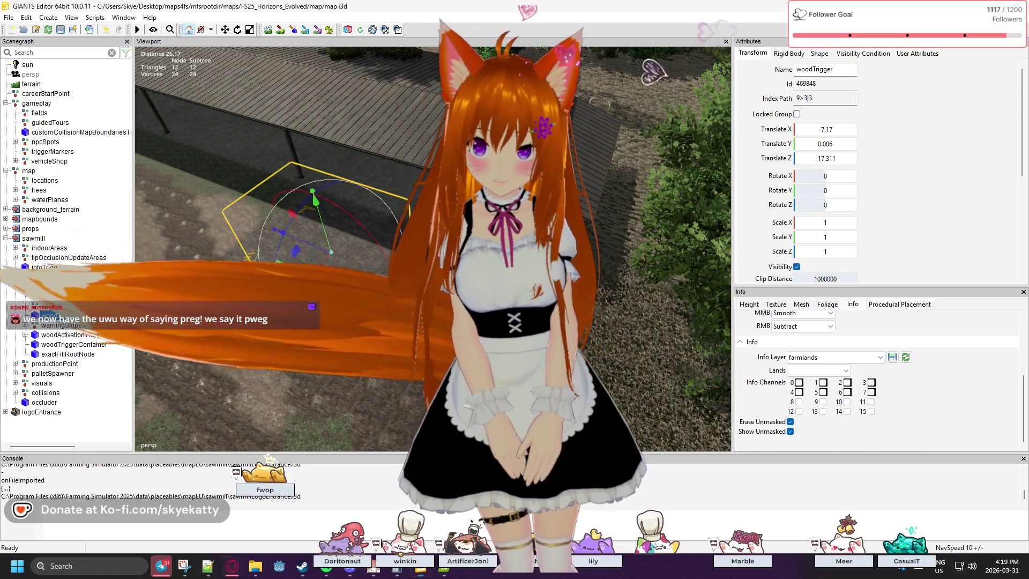
Inspect unloadTriggerAINode, warningStripes_unloading and the child node under woodActivationTrigger.
left_click(61, 297)
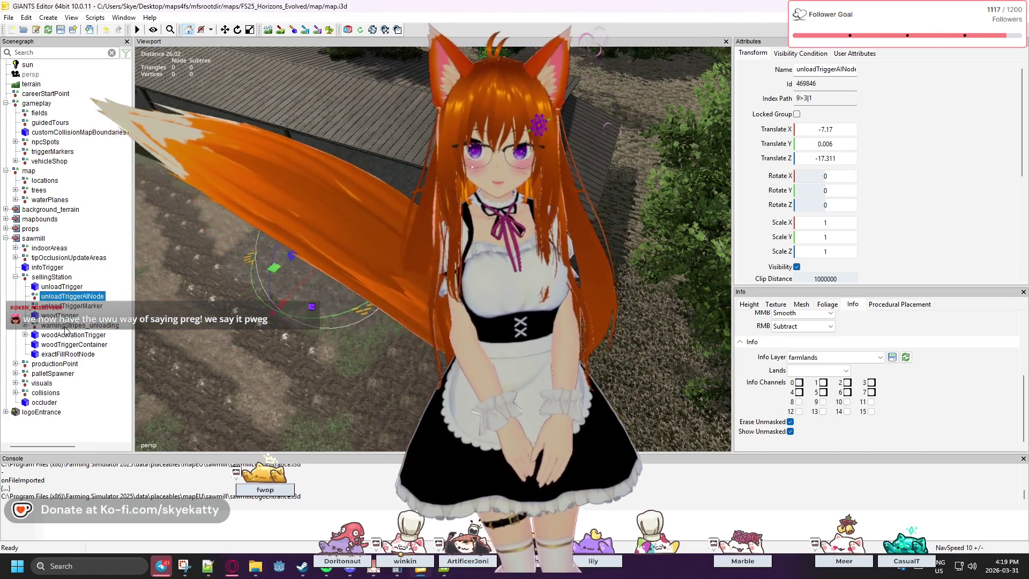
left_click(26, 326)
left_click(25, 326)
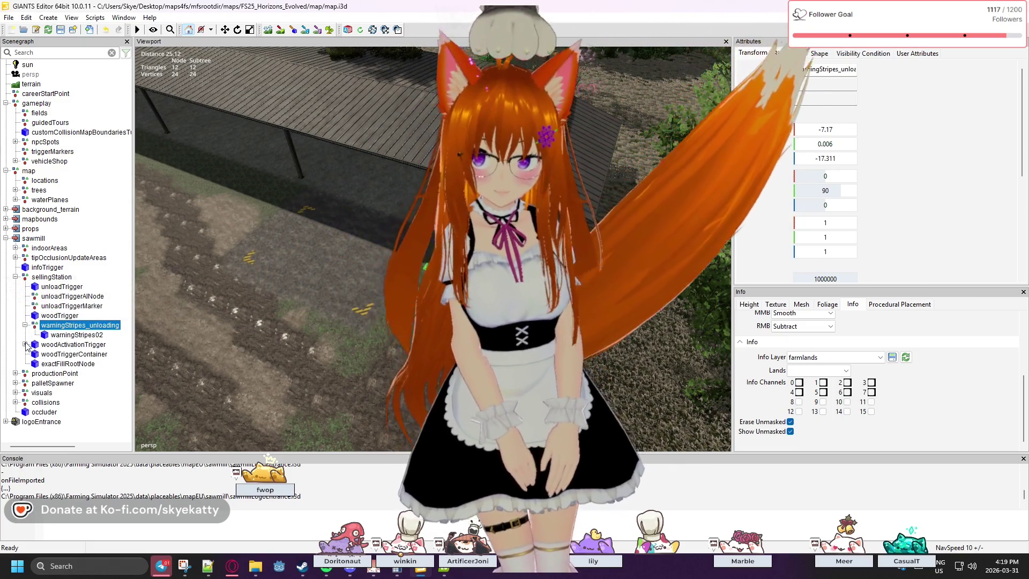
left_click(25, 345)
left_click(64, 345)
left_click(63, 354)
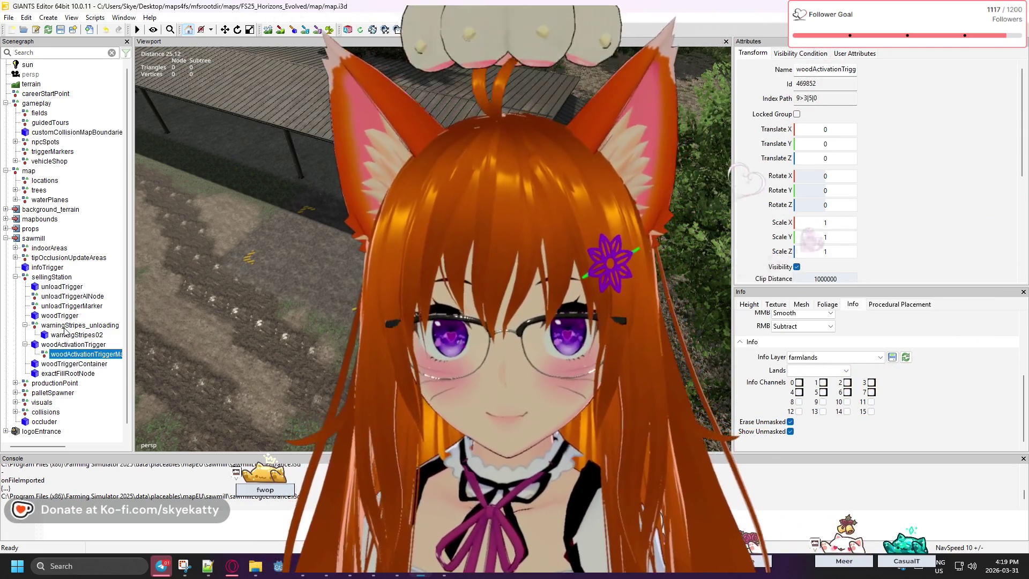
Scroll the Attributes panel and drag its splitter down to enlarge the properties area.
scroll(906, 123, "down", 5)
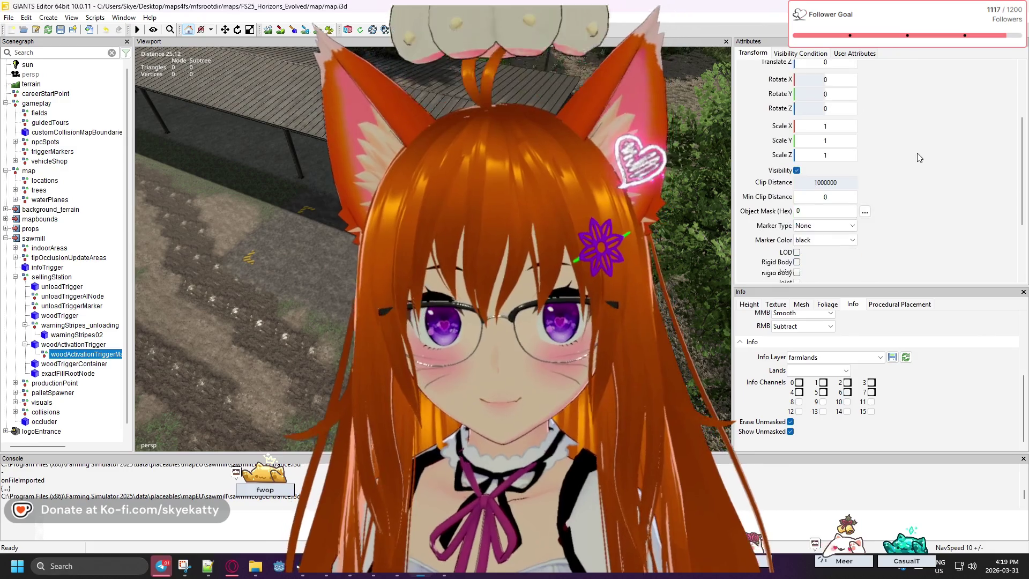
scroll(917, 140, "up", 3)
scroll(918, 139, "up", 2)
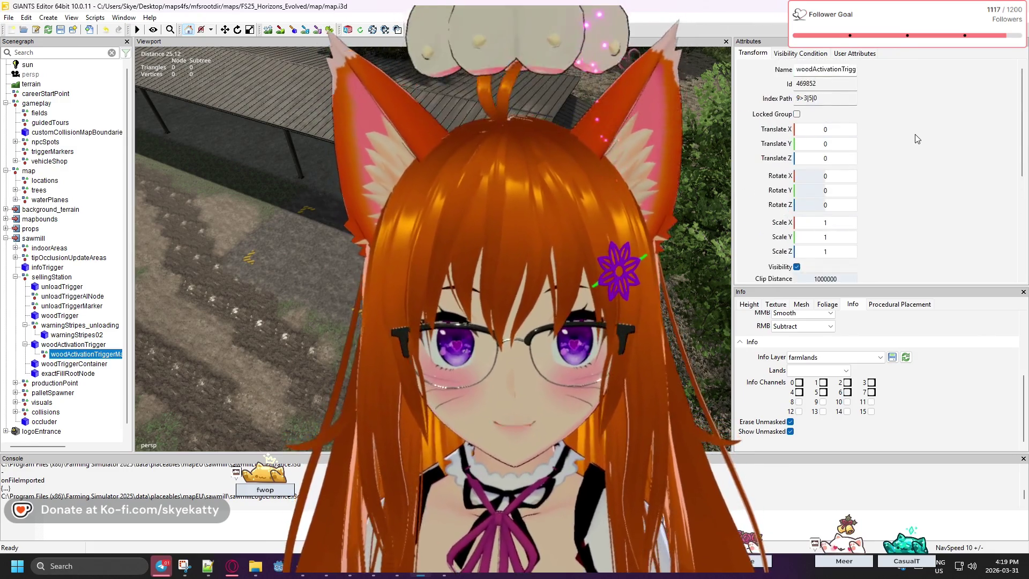
mouse_move(883, 275)
left_mouse_down()
mouse_move(883, 241)
mouse_move(884, 320)
left_mouse_up()
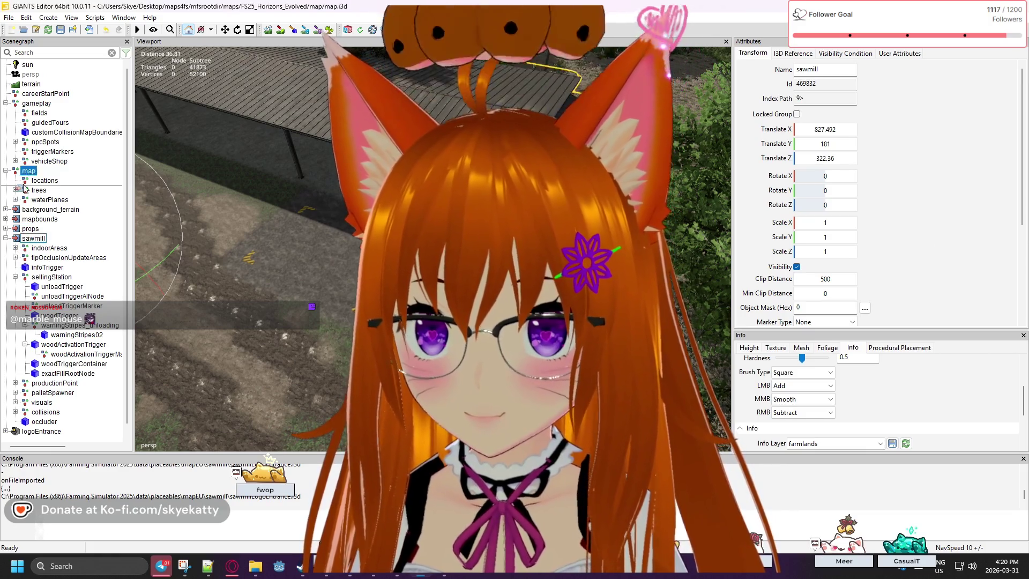
Drag sawmill, props and logoEntrance into the map group, then expand sawmill to list its children.
left_click_drag(31, 172, 30, 171)
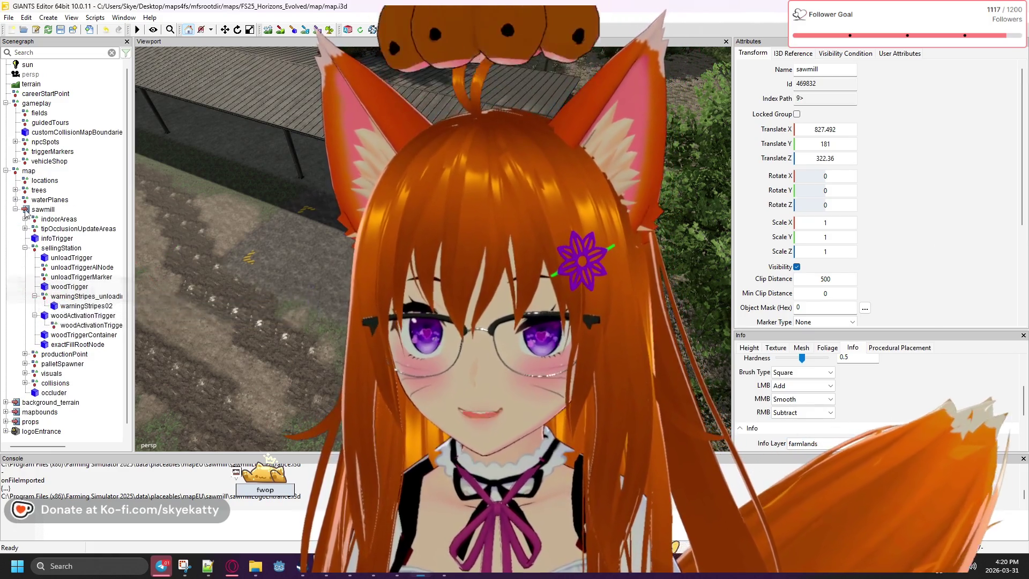
left_click(16, 210)
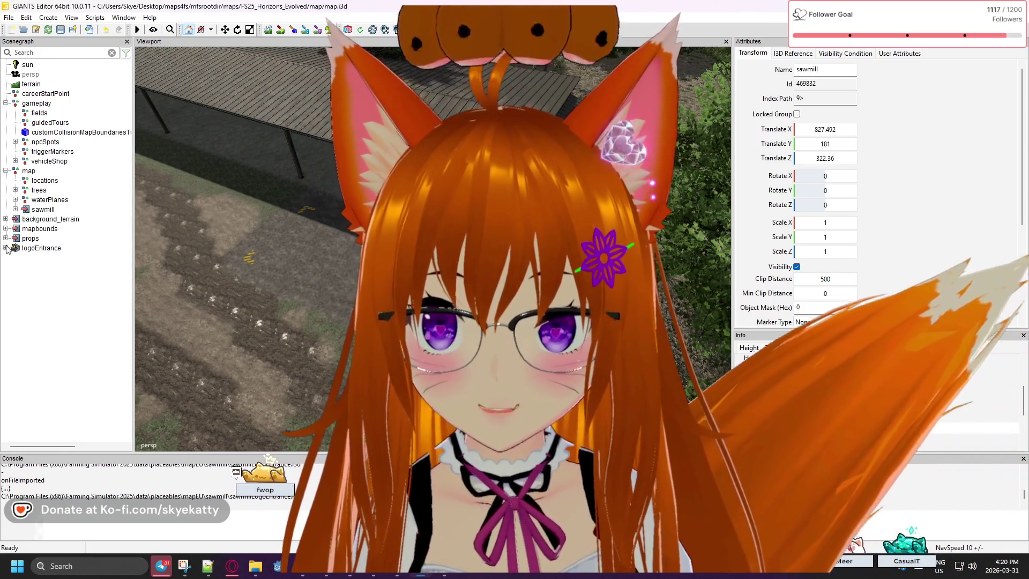
left_click_drag(26, 238, 30, 171)
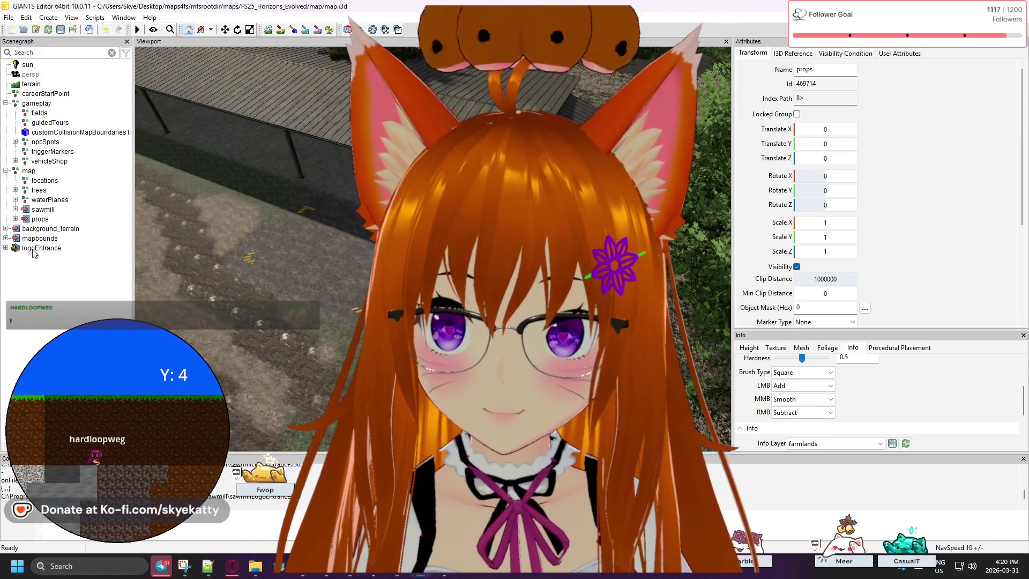
left_click(24, 249)
left_click_drag(24, 250, 32, 171)
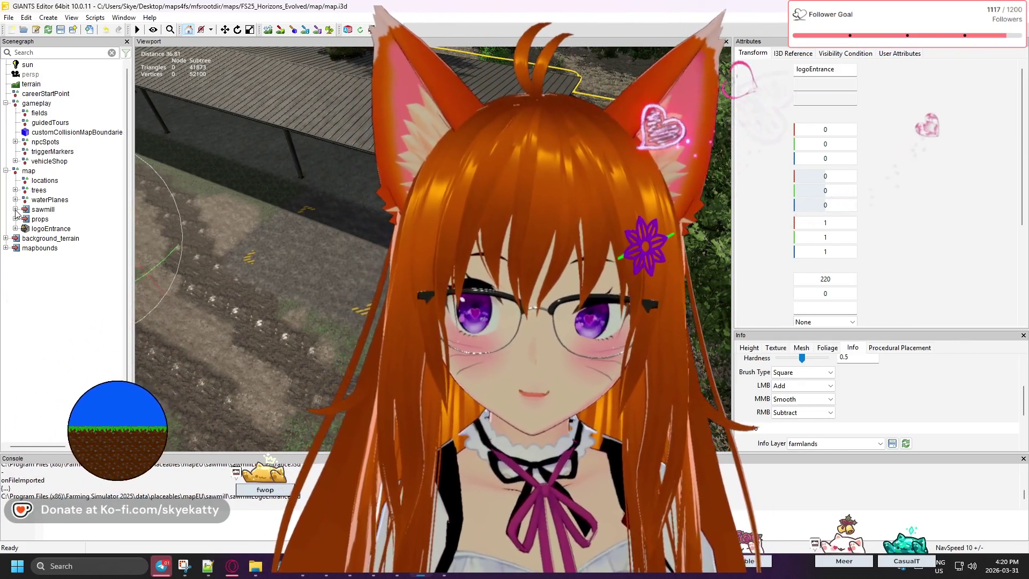
double_click(43, 210)
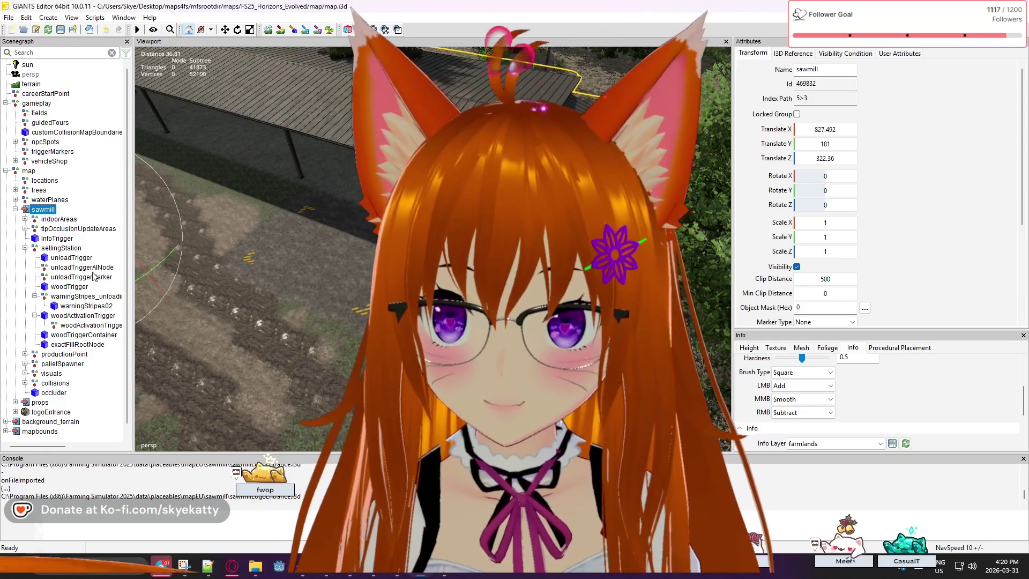
scroll(76, 238, "down", 1)
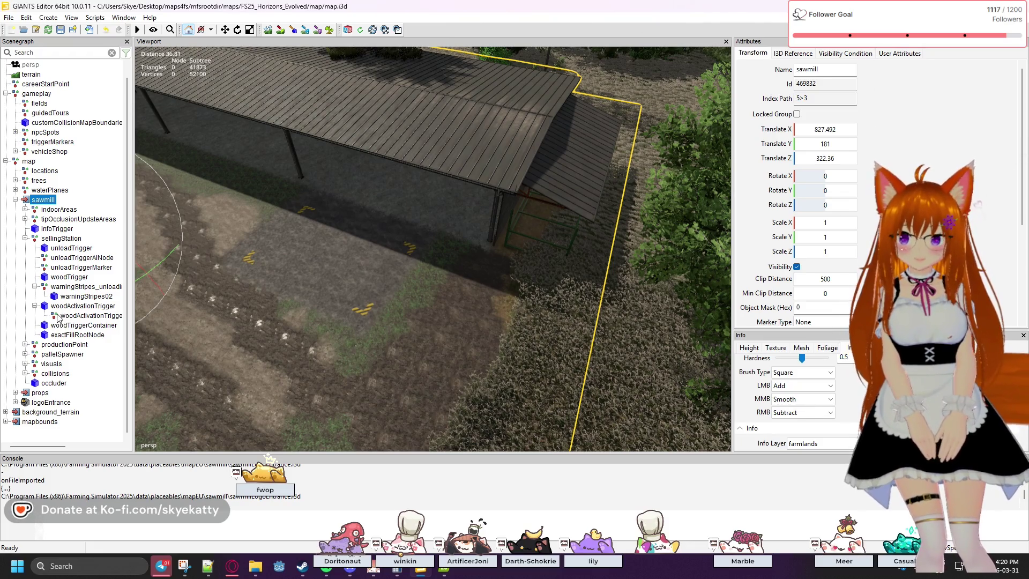
Browse woodTriggerContainer, exactFillRootNode, warningStripes02, woodTrigger and infoTrigger in the Scenegraph.
left_click(60, 334)
left_click(67, 325)
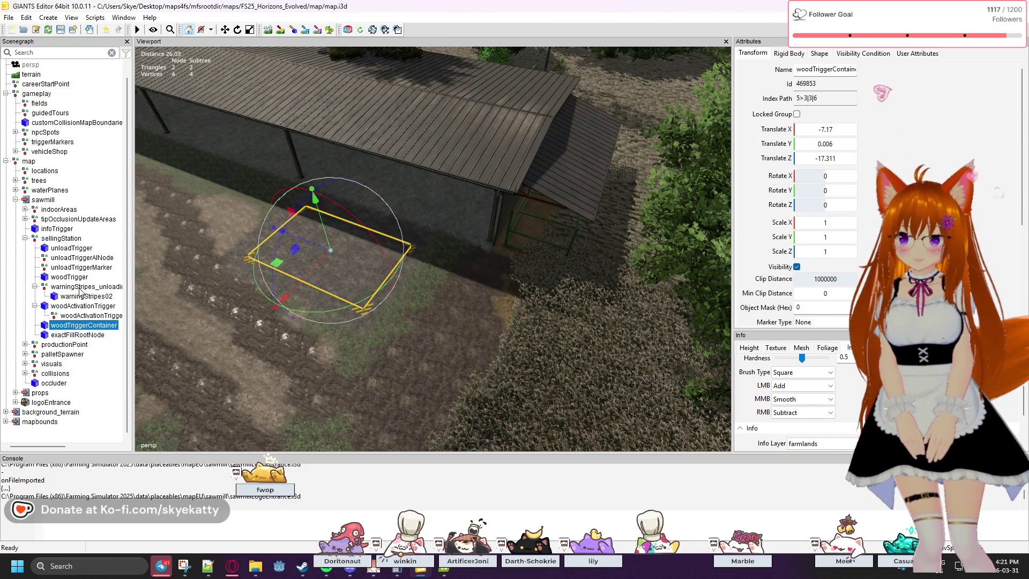
left_click(69, 335)
left_click(81, 295)
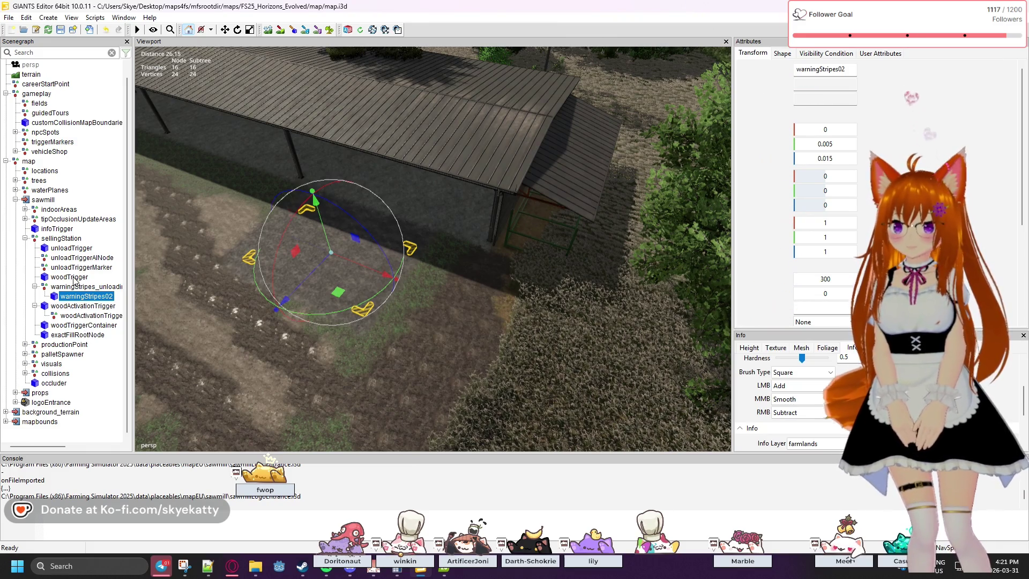
left_click(75, 280)
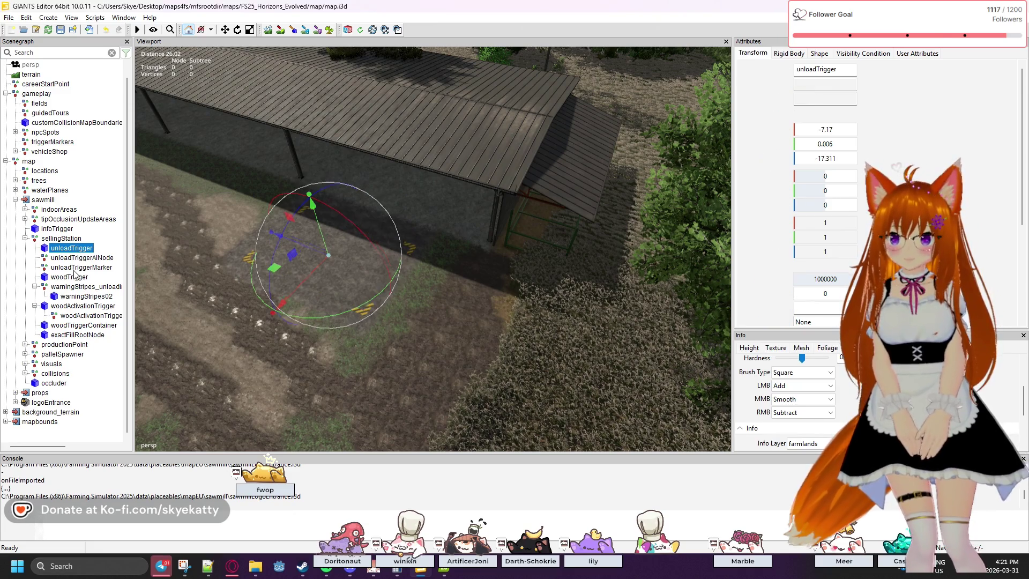
left_click(80, 267)
left_click(69, 230)
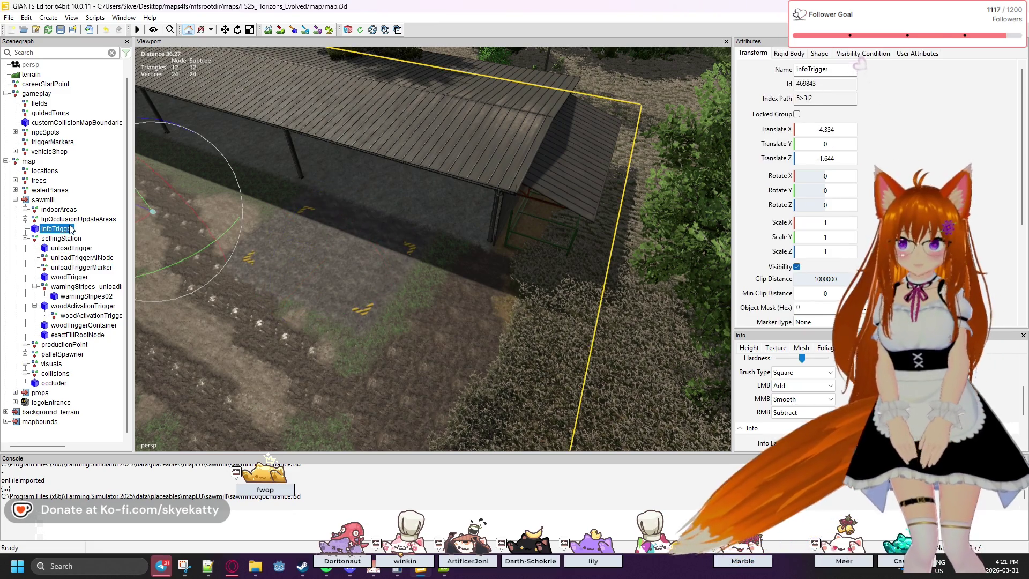
Check woodTriggerContainer's user attributes, then show the woodActivationTrigger child's transform: 0, 0, 0, scale 1.
left_click(79, 326)
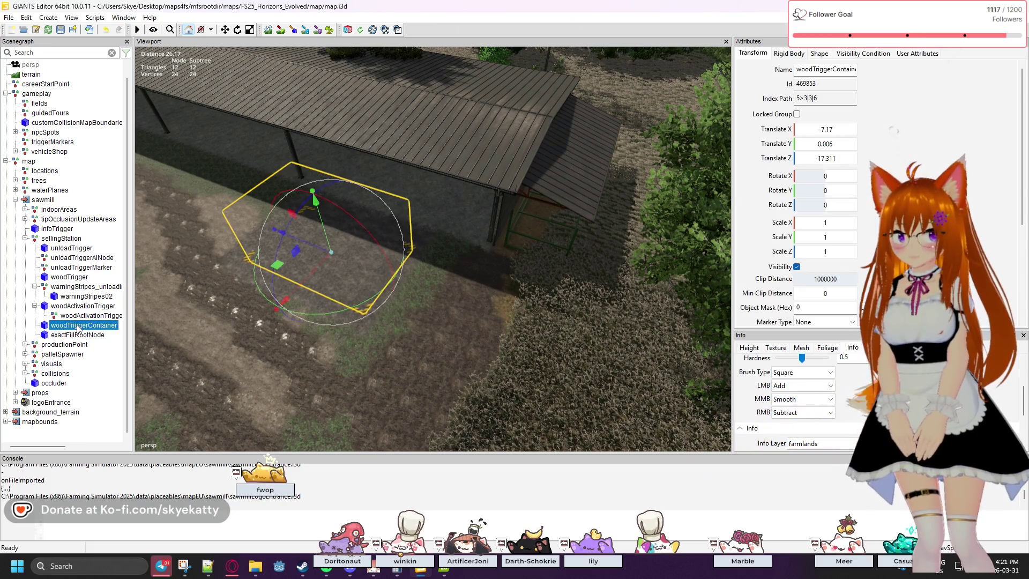
left_click(918, 54)
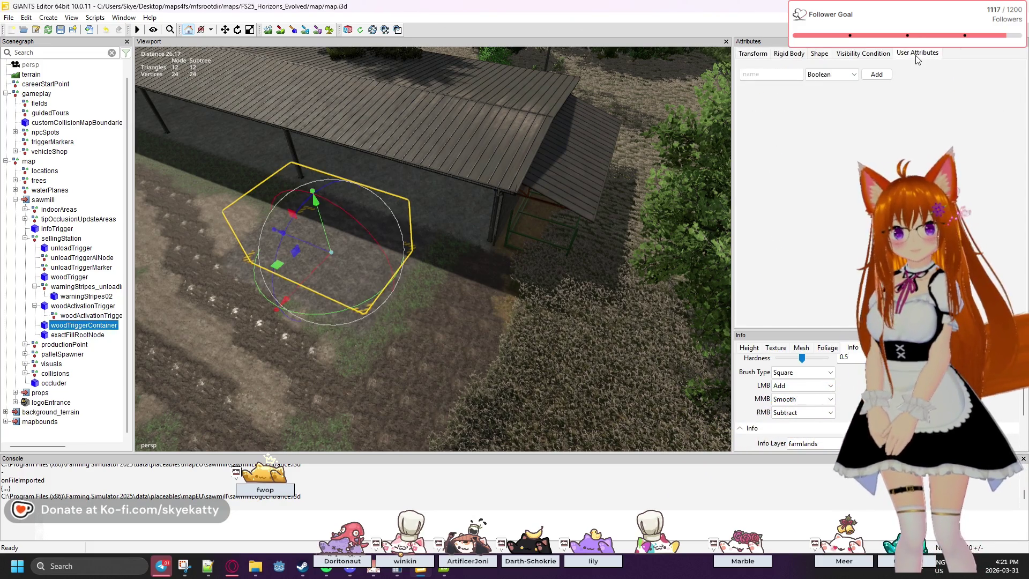
left_click(104, 316)
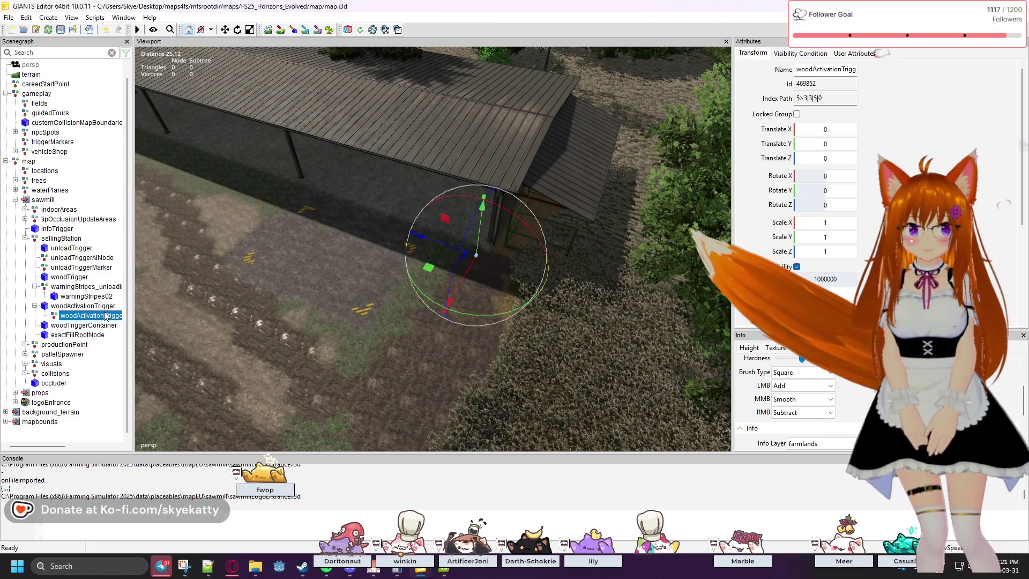
left_click(814, 54)
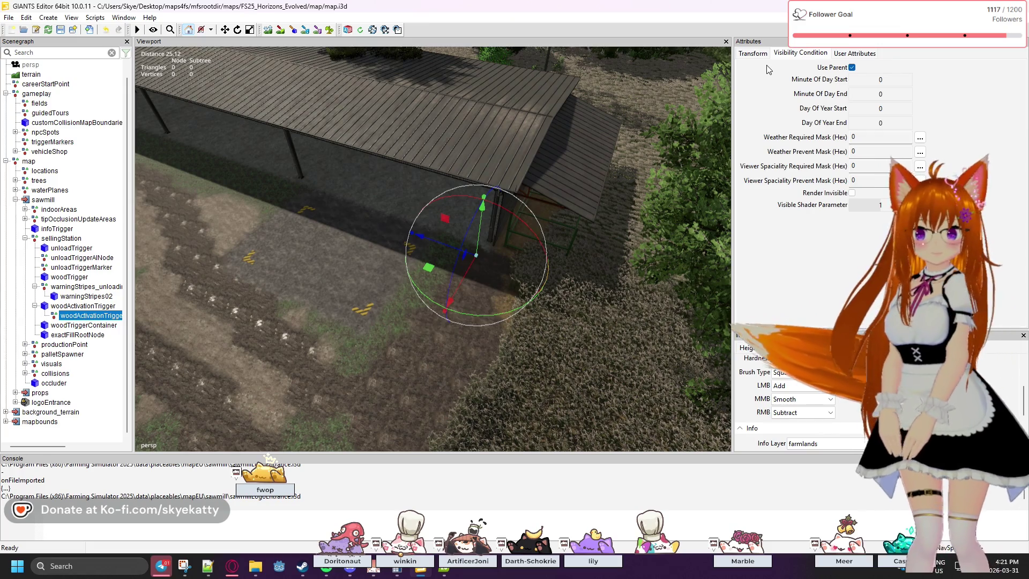
left_click(754, 54)
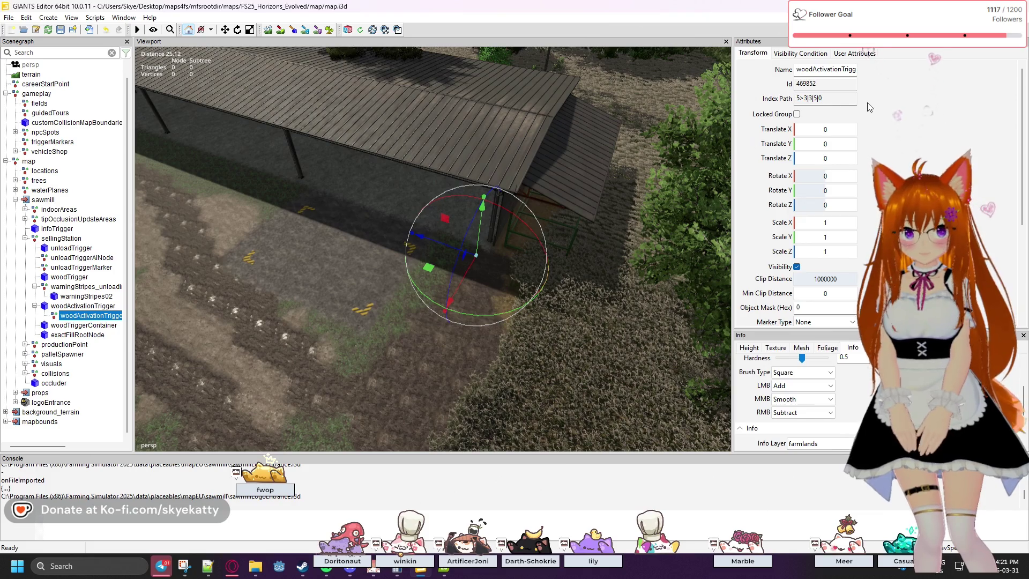
Review woodActivationTrigger's User Attributes and Shape, then its Rigid Body preset list showing PLAYER_TRIGGER.
left_click(74, 308)
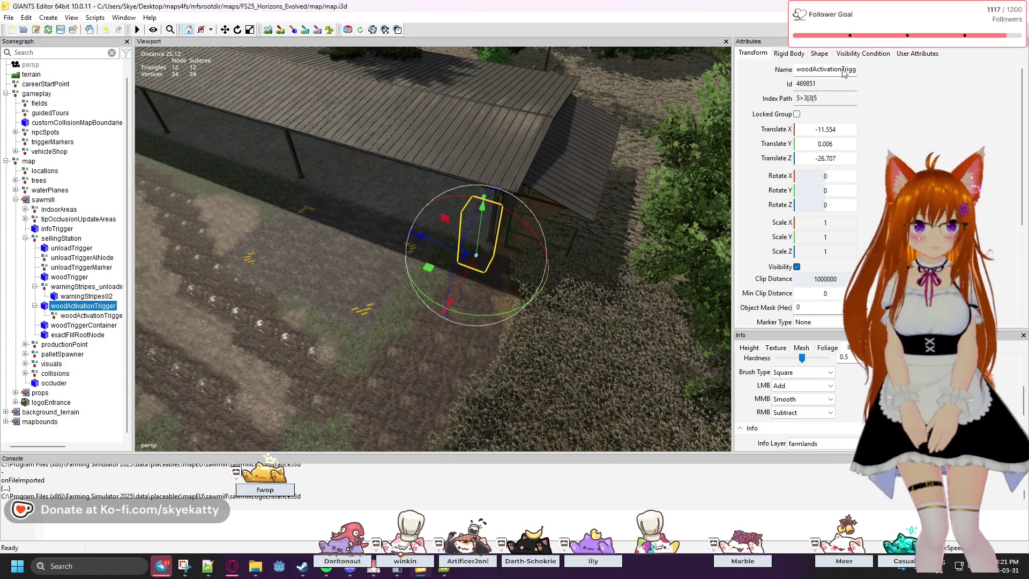
left_click(915, 54)
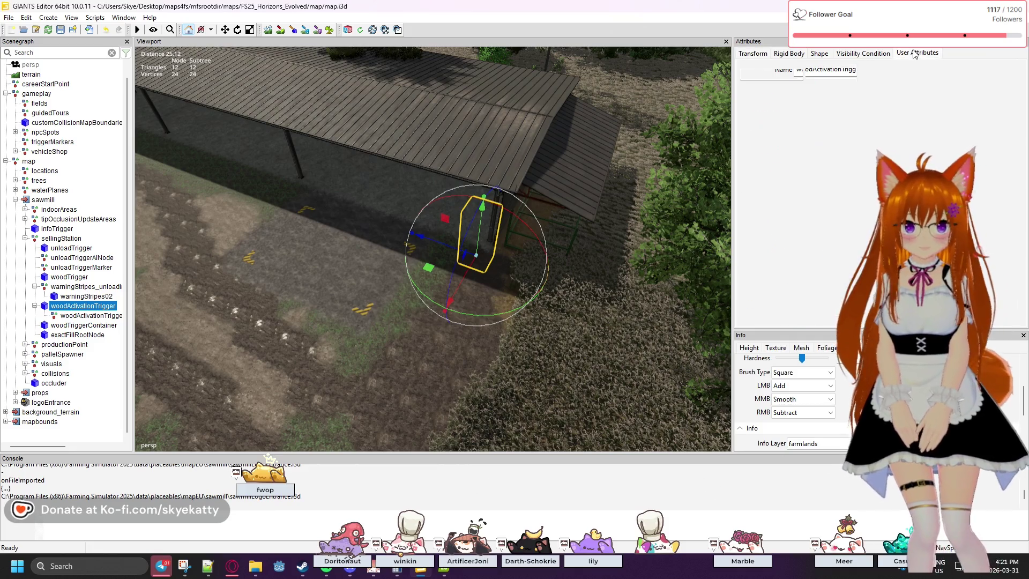
left_click(819, 54)
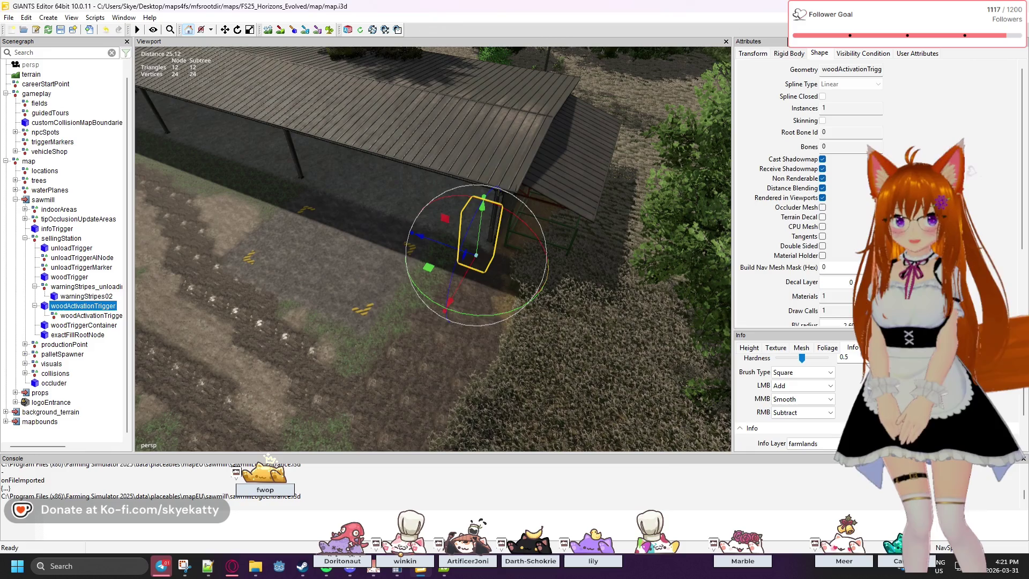
scroll(778, 115, "down", 3)
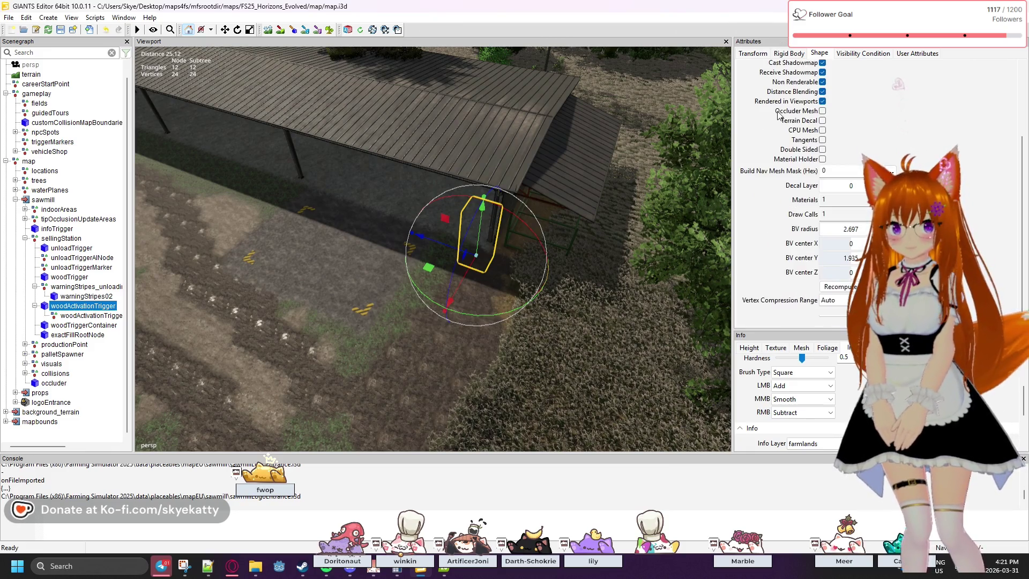
scroll(778, 115, "up", 3)
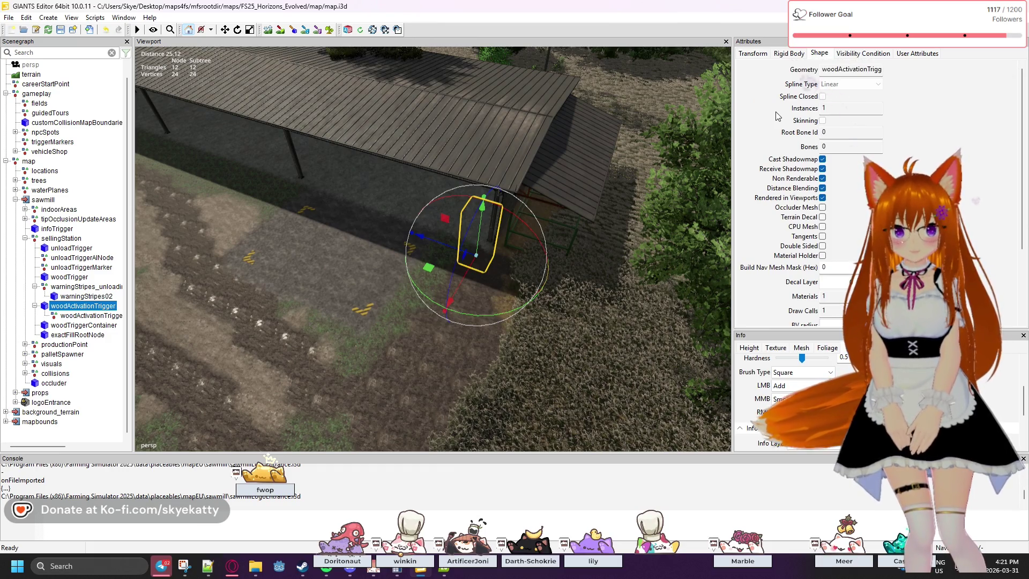
left_click(797, 54)
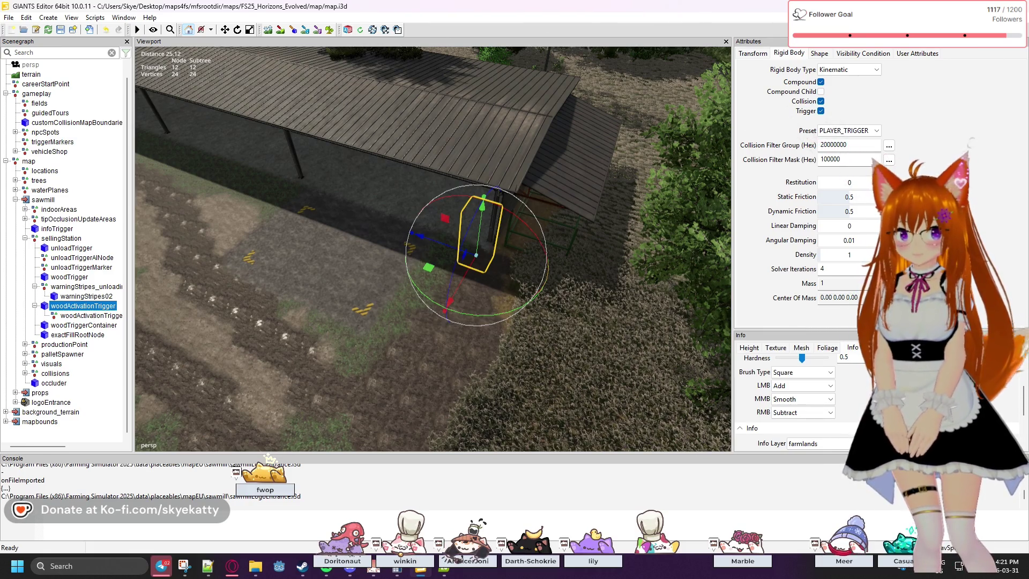
left_click(875, 131)
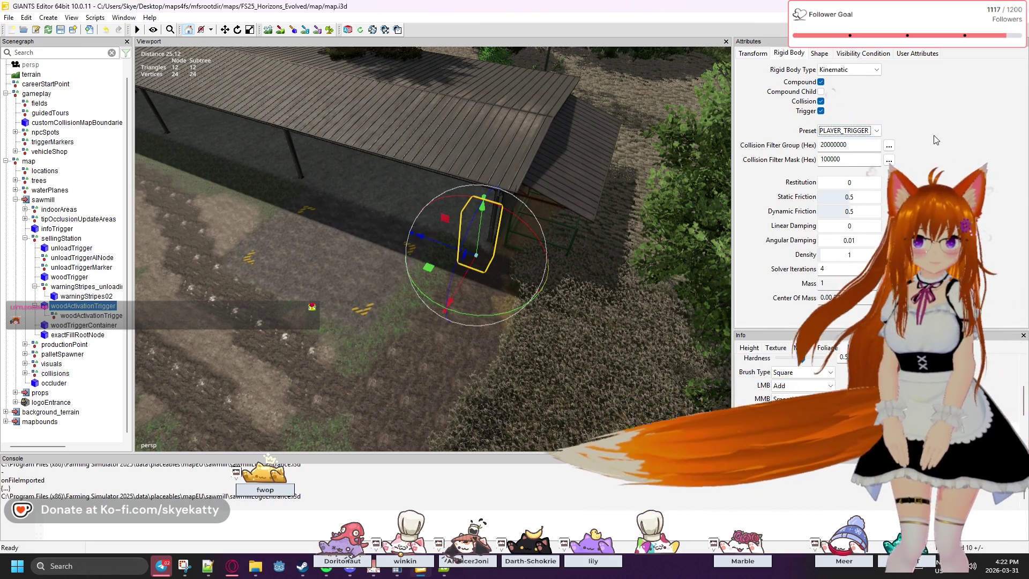
Review woodActivationTrigger's collision mask and group bits, then select woodTriggerContainer's VEHICLE_TRIGGER settings.
left_click(889, 160)
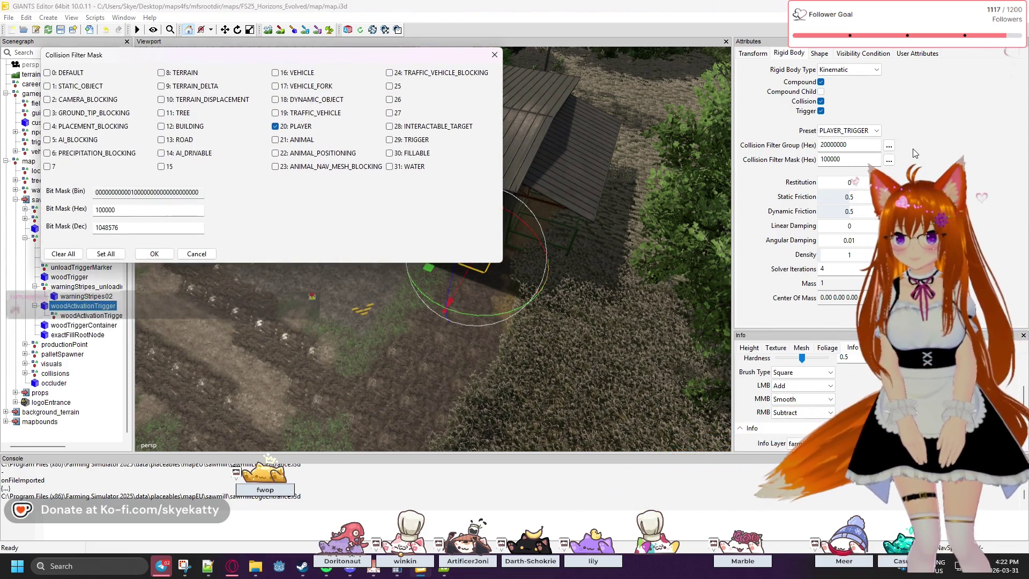
left_click(890, 147)
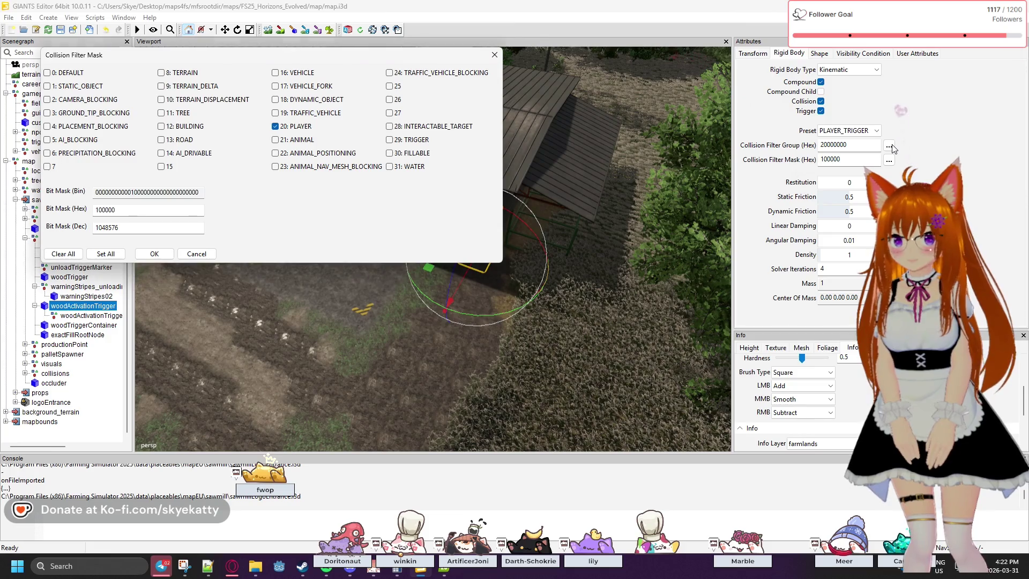
left_click(495, 55)
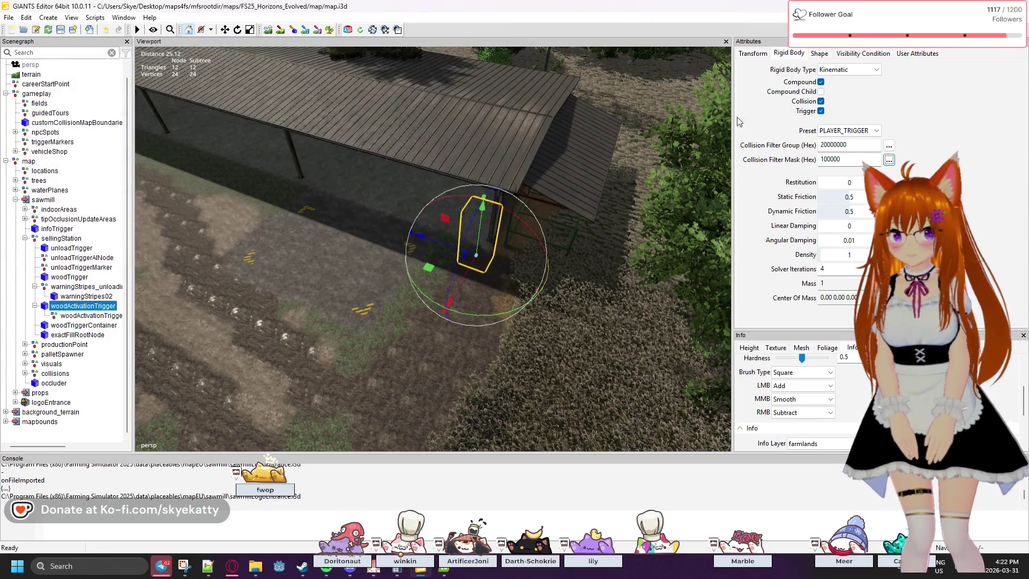
left_click(889, 146)
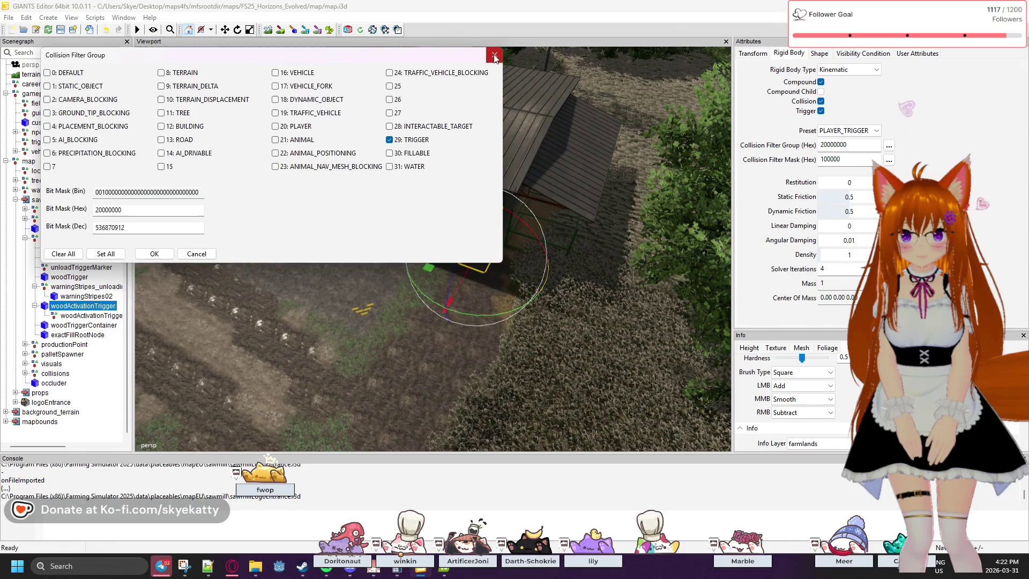
key("Escape")
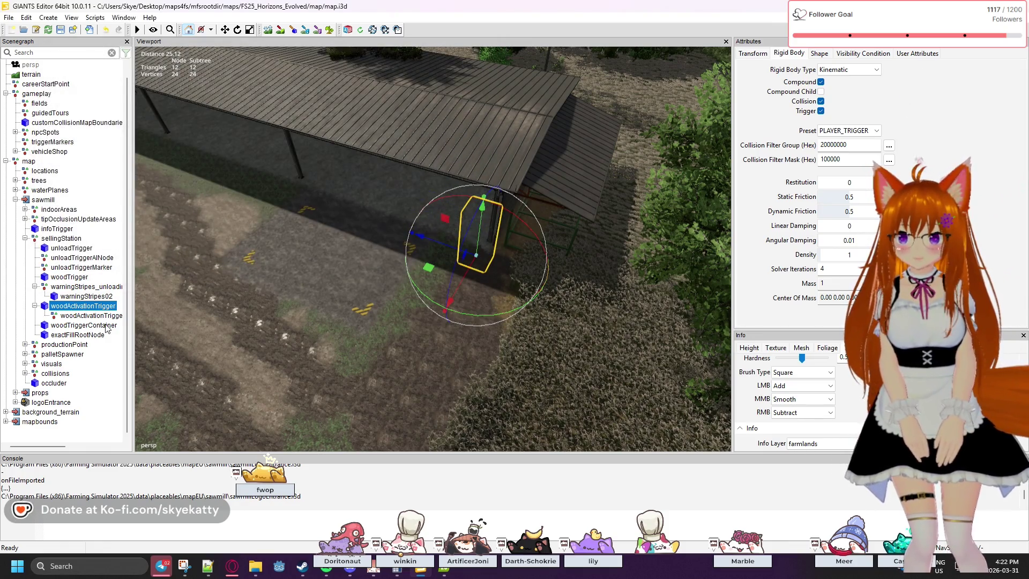
left_click(58, 330)
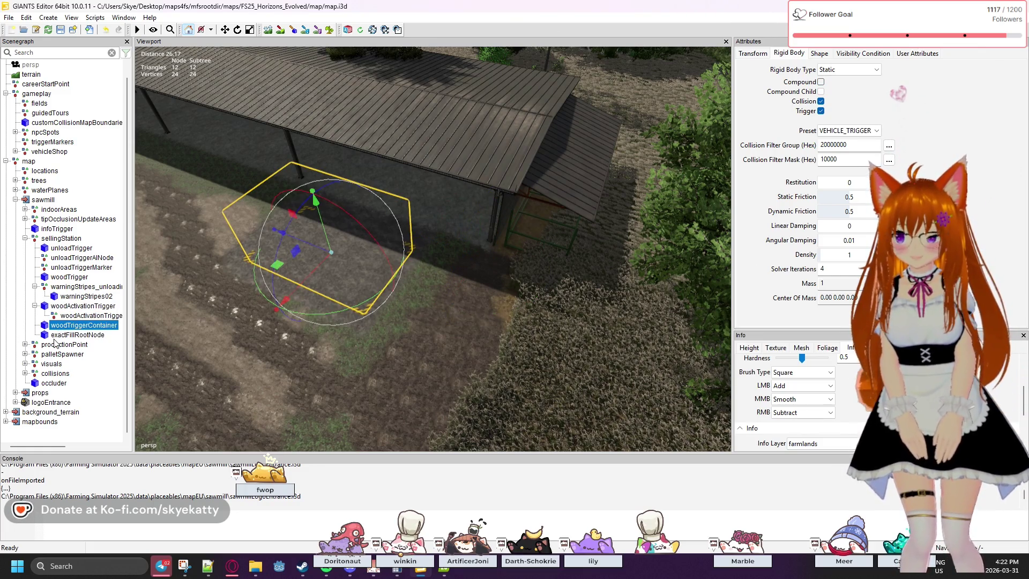
Browse palletSpawner and infoTrigger, clear the selection, then select exactFillRootNode.
scroll(56, 343, "up", 1)
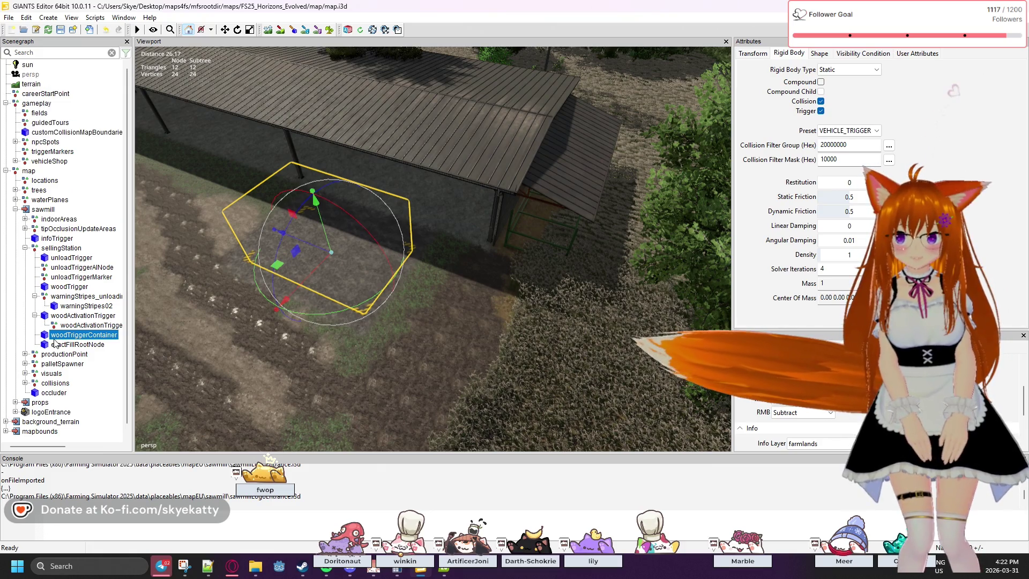
scroll(55, 344, "down", 1)
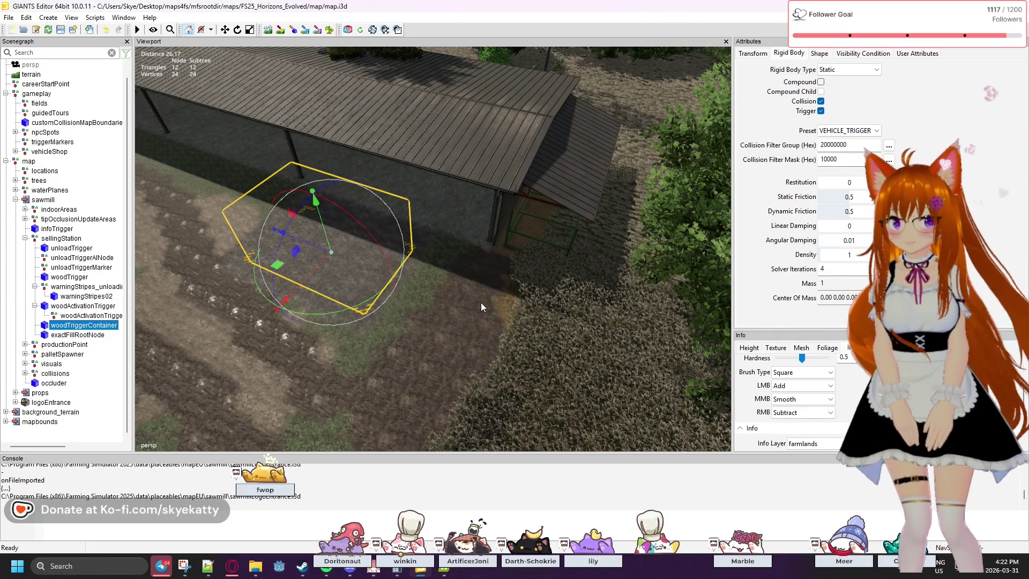
left_click(69, 358)
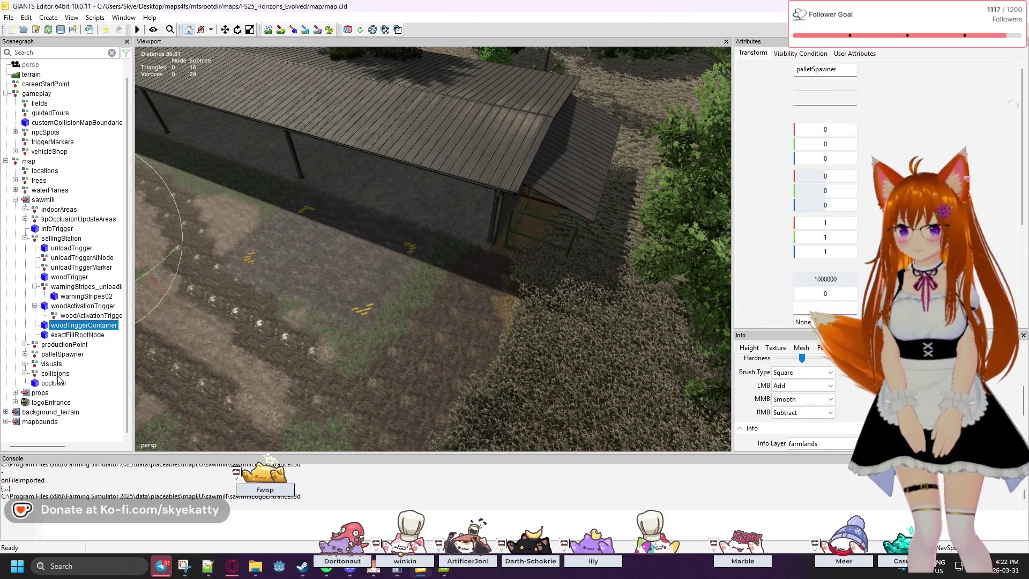
left_click(61, 230)
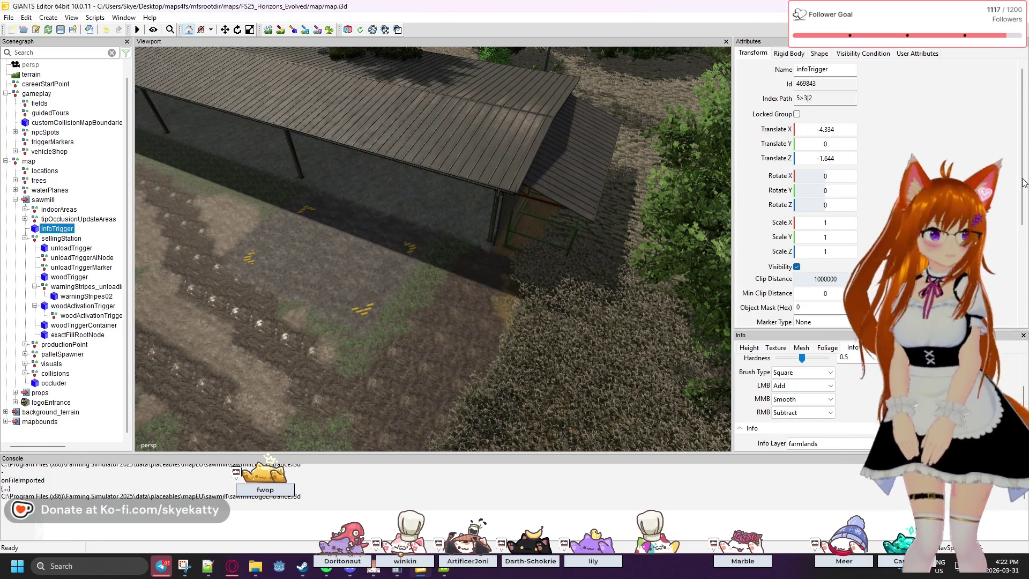
key("Escape")
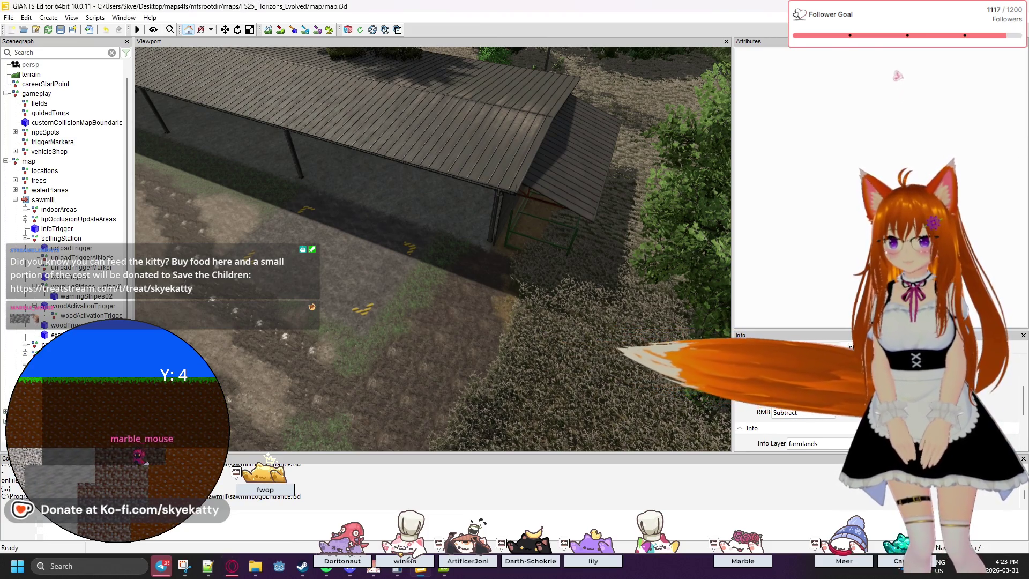
left_click(54, 334)
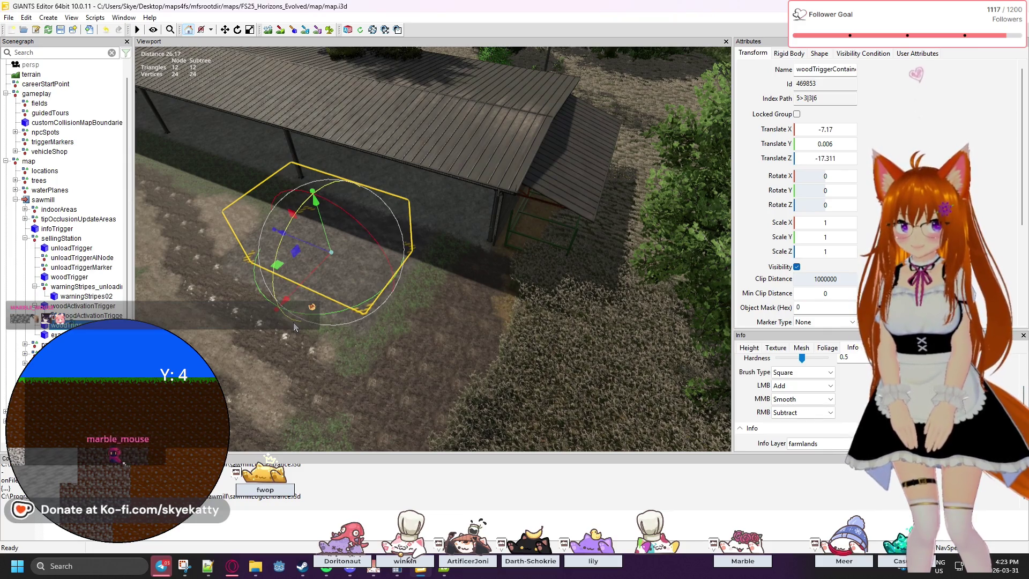
Step through warningStripes02, woodActivationTrigger and its child, ending on woodTriggerContainer.
key("Down")
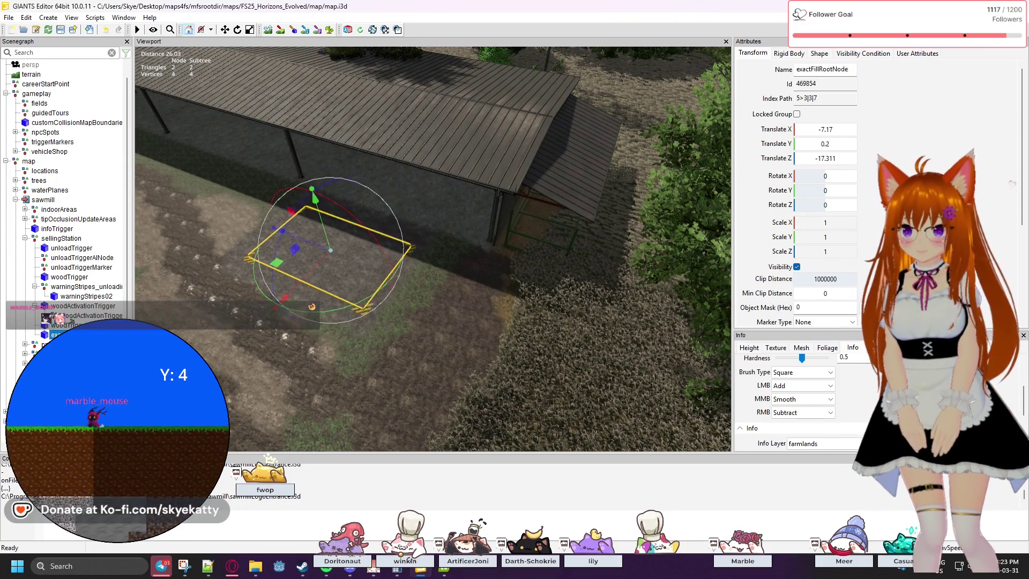
key("Up")
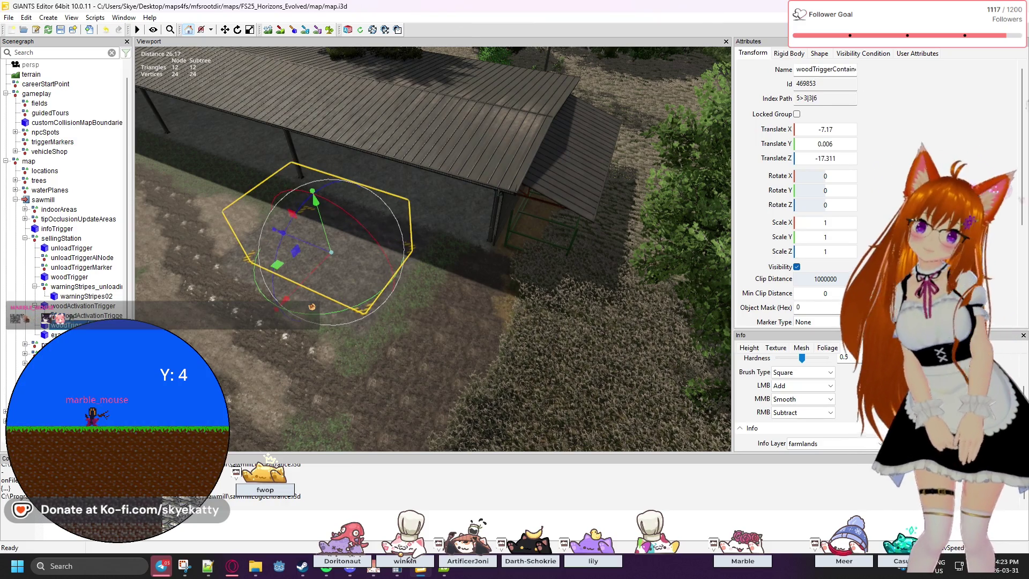
left_click(84, 296)
left_click(73, 309)
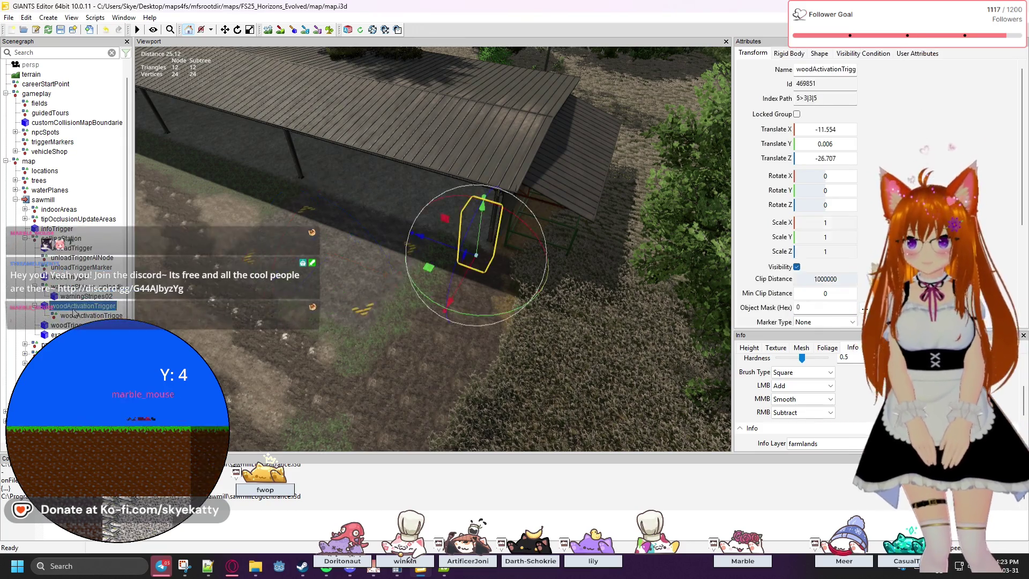
left_click(76, 316)
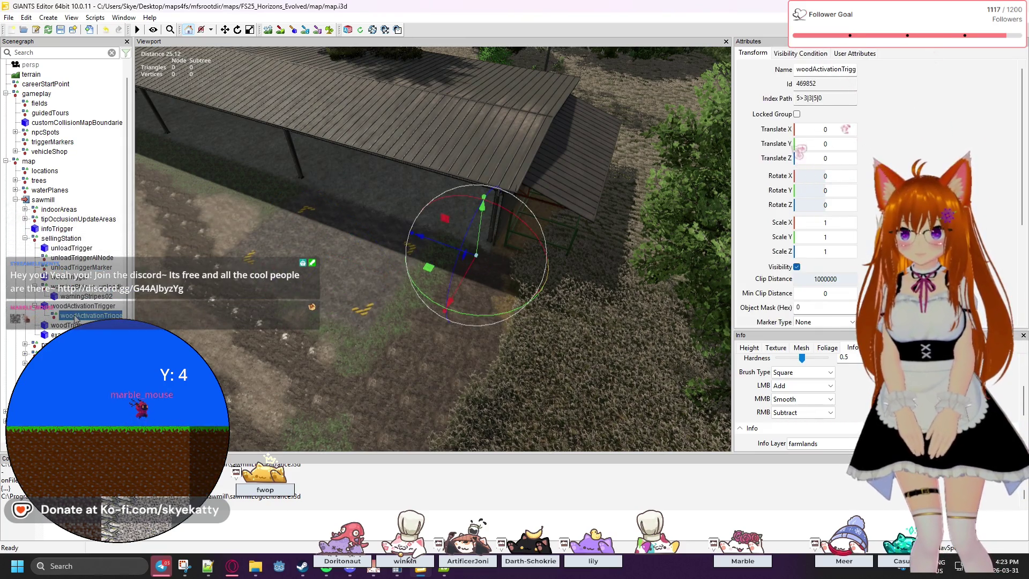
left_click(77, 309)
left_click(76, 316)
left_click(67, 325)
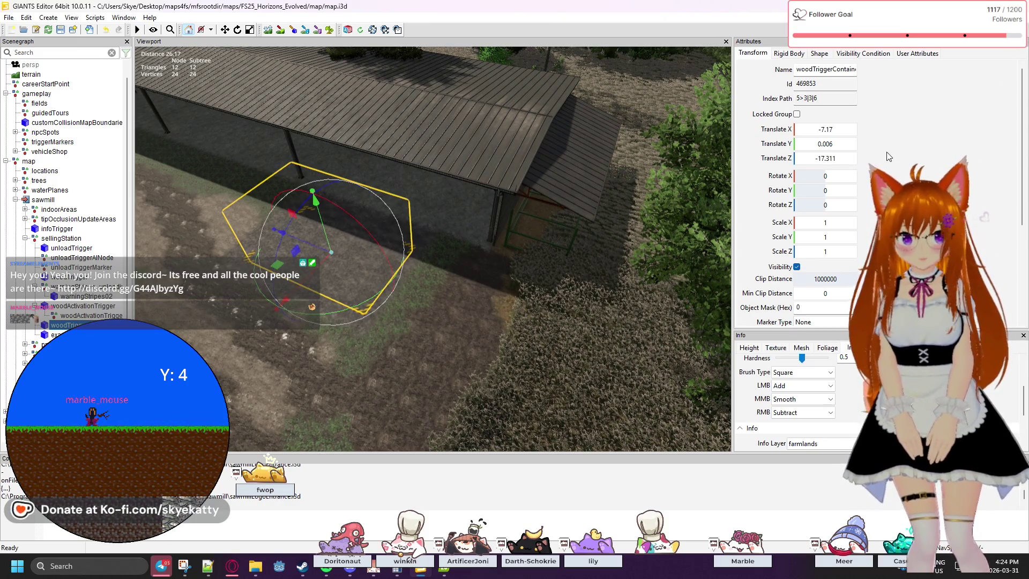
Review woodTriggerContainer's Rigid Body, Shape, visibility, User Attributes and Transform tabs.
left_click(782, 57)
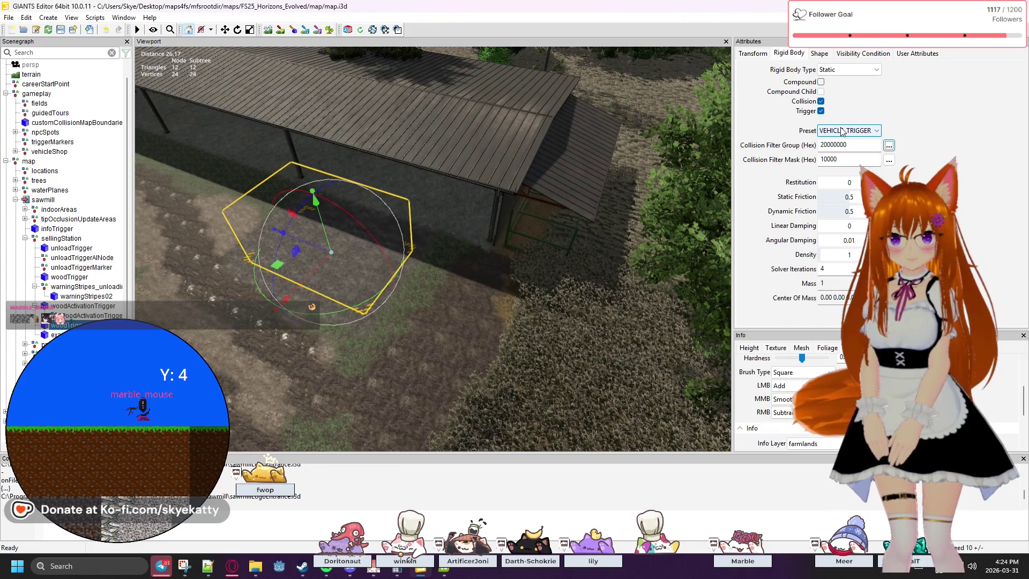
left_click(825, 56)
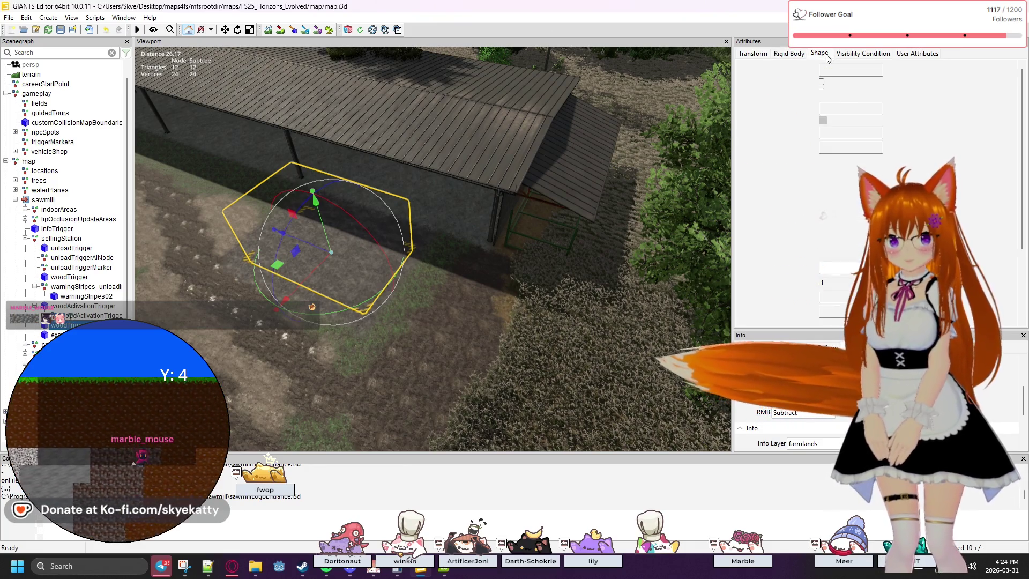
left_click(854, 54)
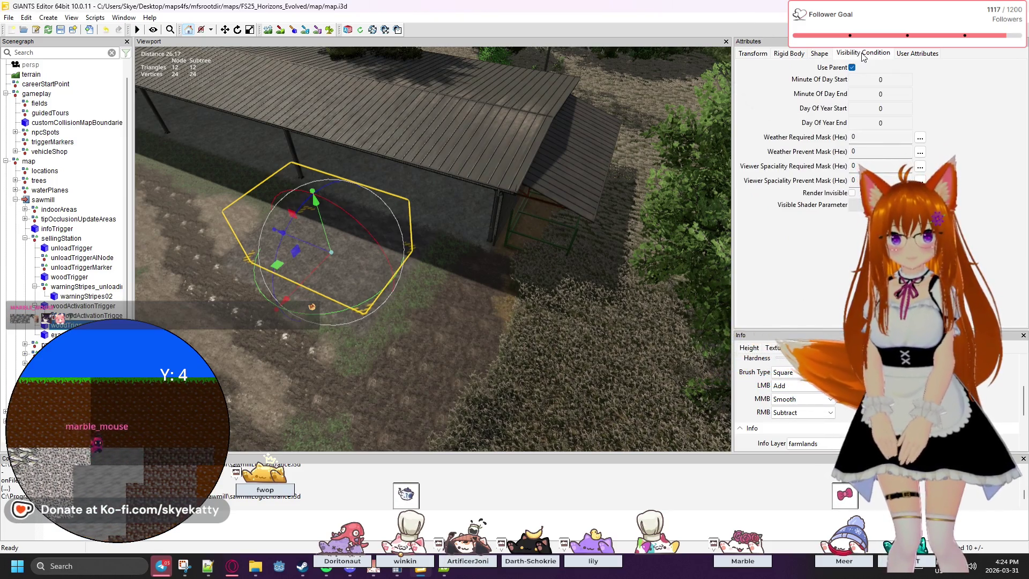
left_click(923, 54)
left_click(754, 53)
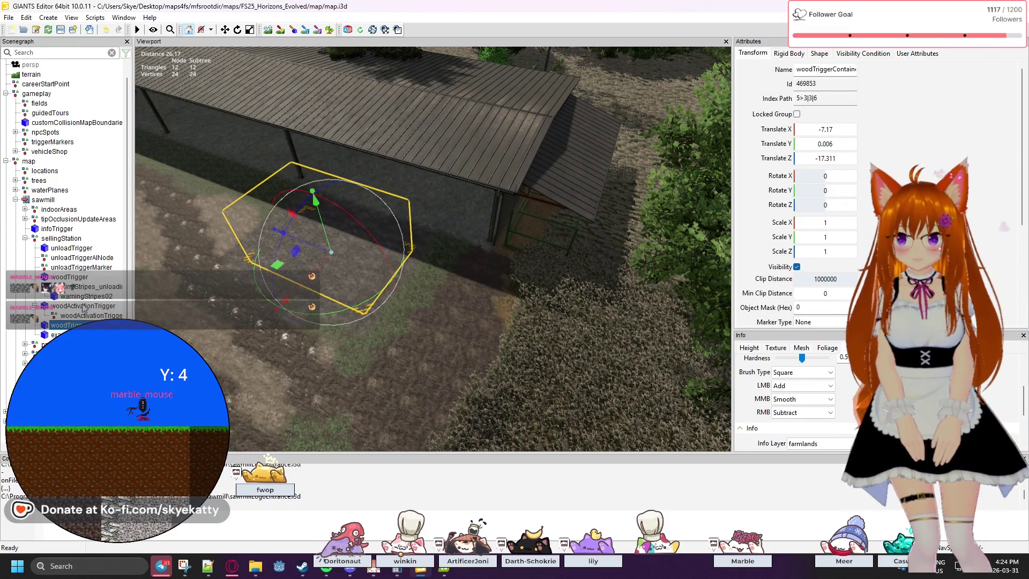
Reselect the wood activation trigger, zoom in beside the shed, and bring up Farming Simulator 25.
key("ctrl+z")
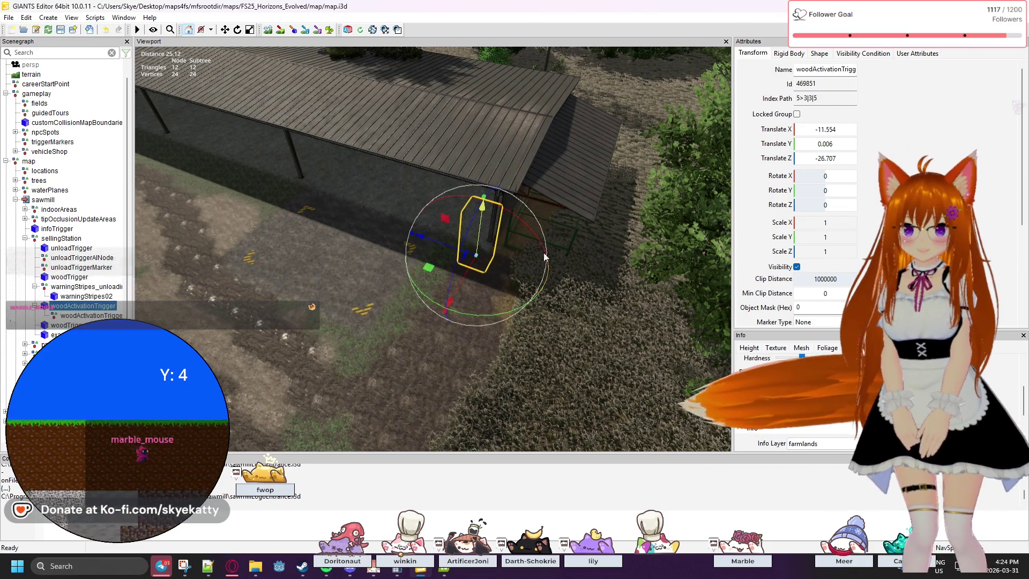
mouse_move(593, 302)
left_mouse_down()
mouse_move(459, 297)
mouse_move(465, 305)
left_mouse_up()
scroll(464, 305, "up", 5)
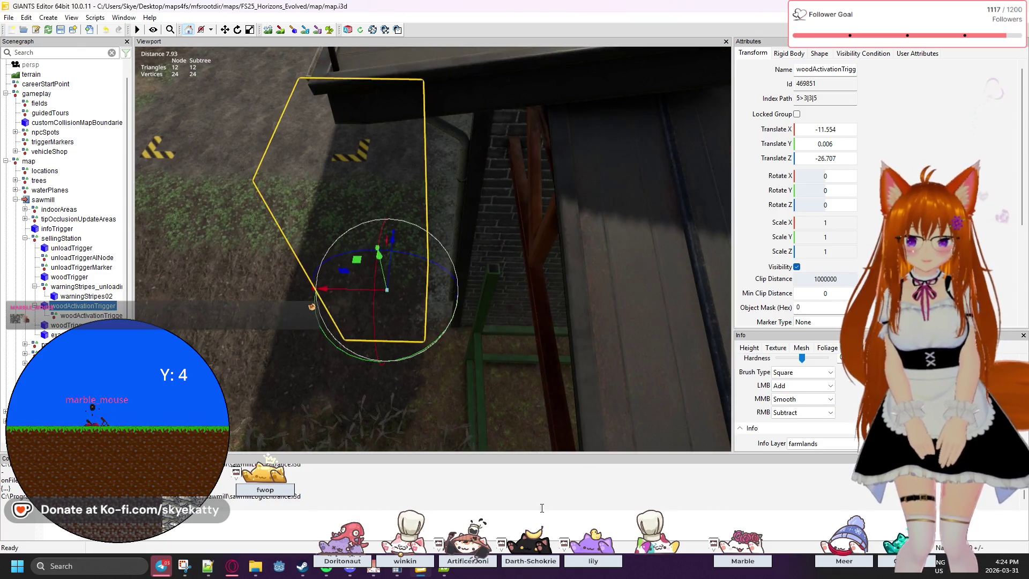
left_click(440, 570)
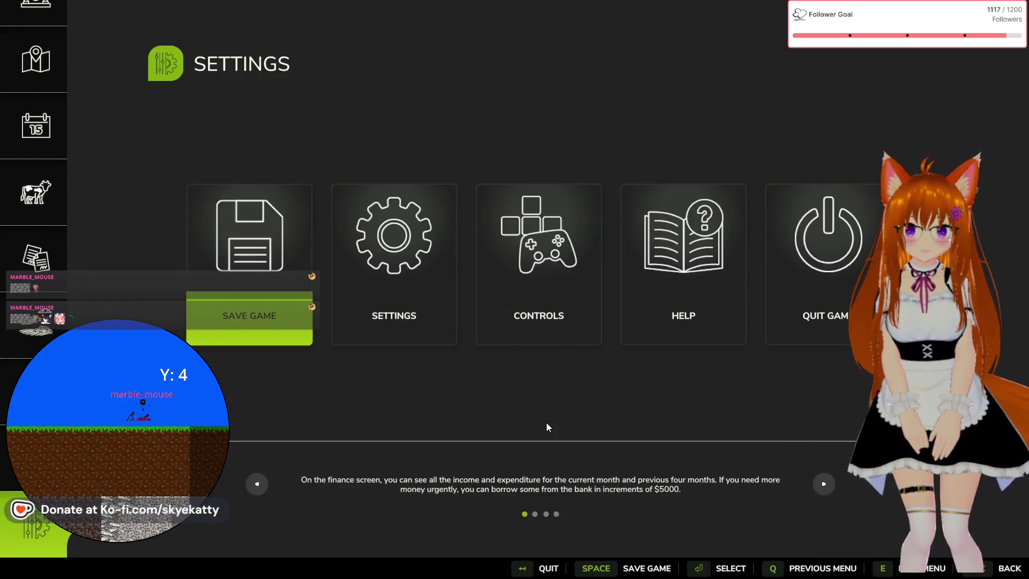
Resume the game, walk to the trailer, and get into and out of the tractor.
key("Escape")
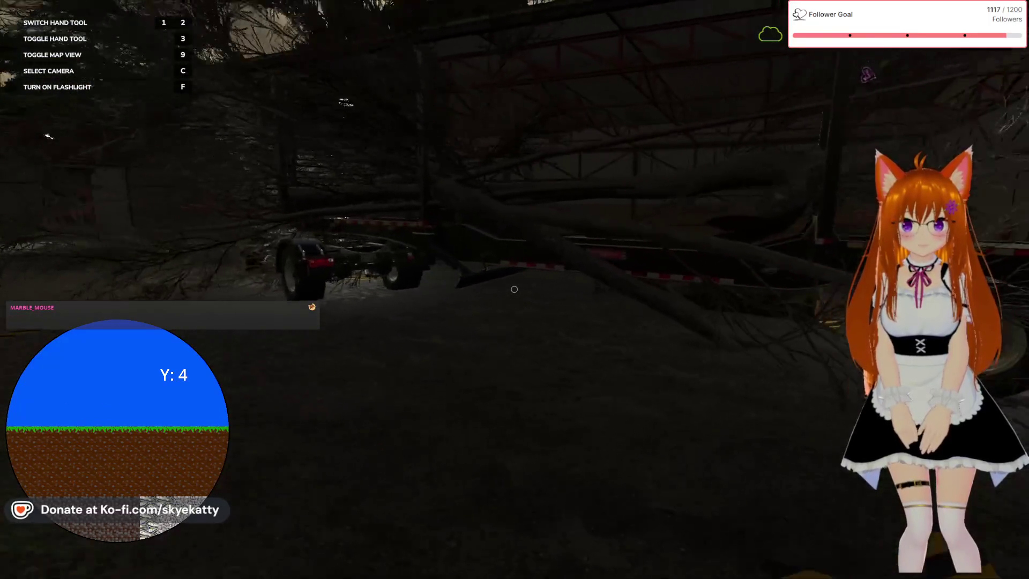
key("w")
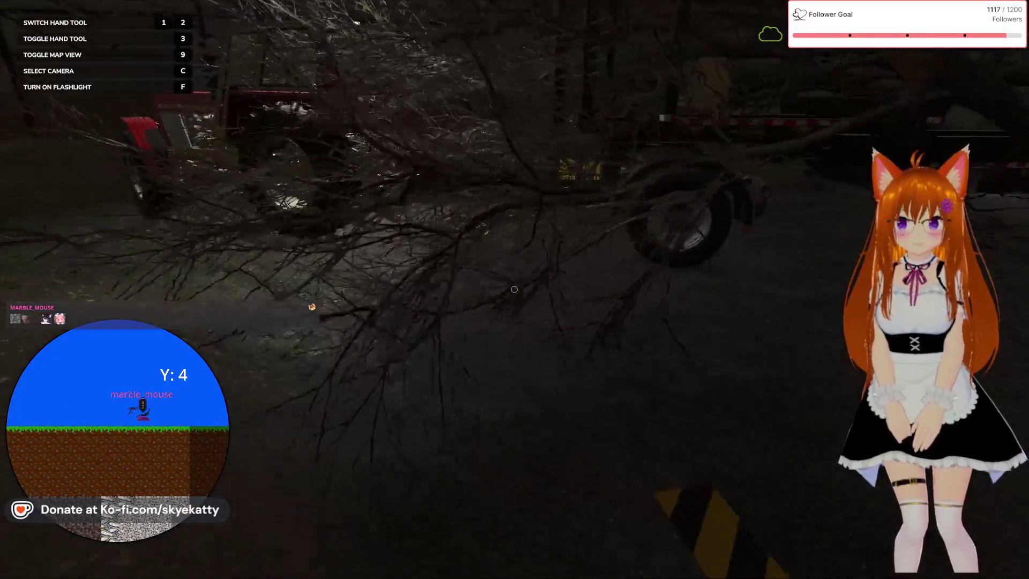
key("e")
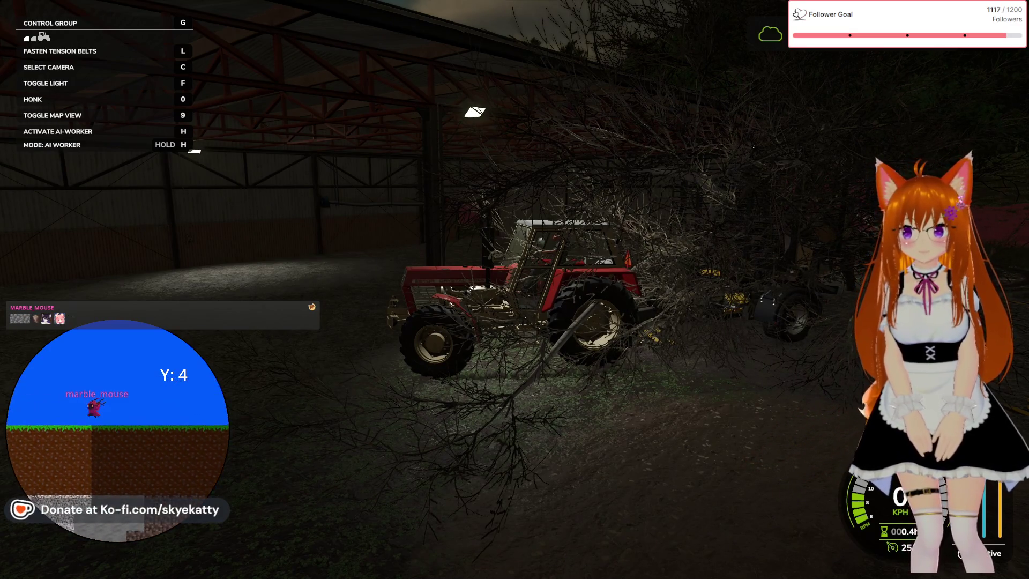
key("e")
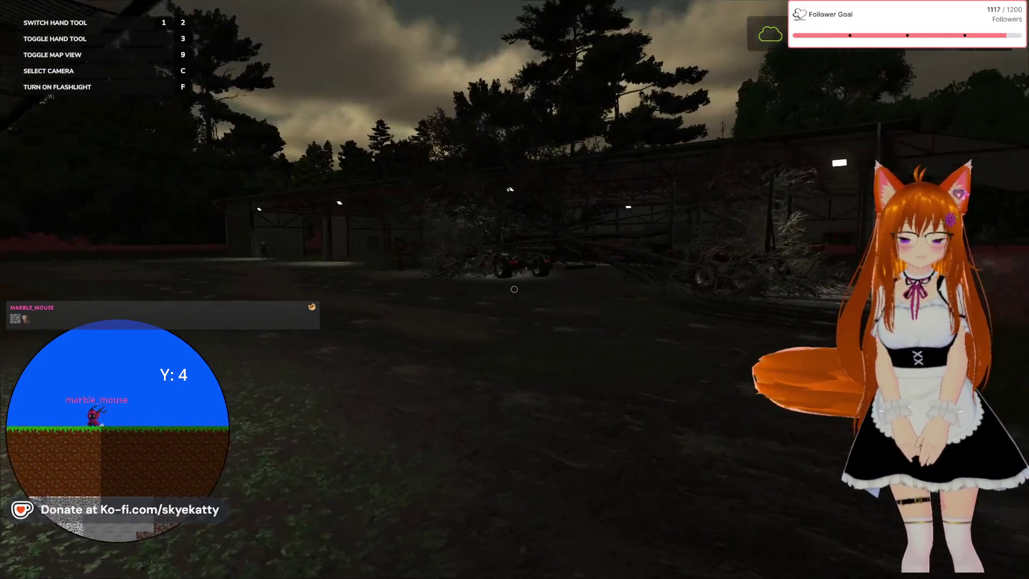
Toggle the pause menu closed and switch back to GIANTS Editor.
key("Escape")
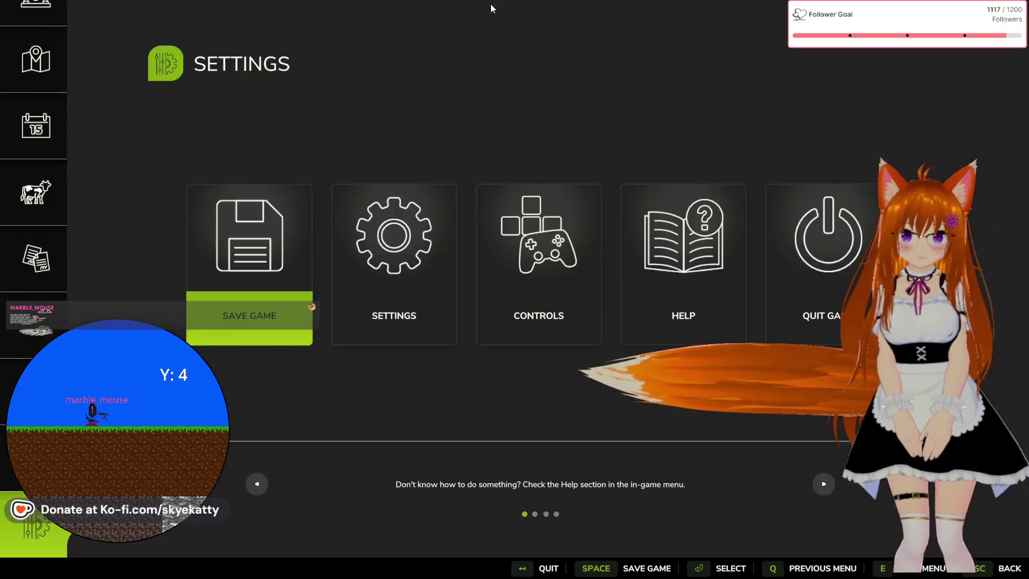
key("Escape")
key("Escape")
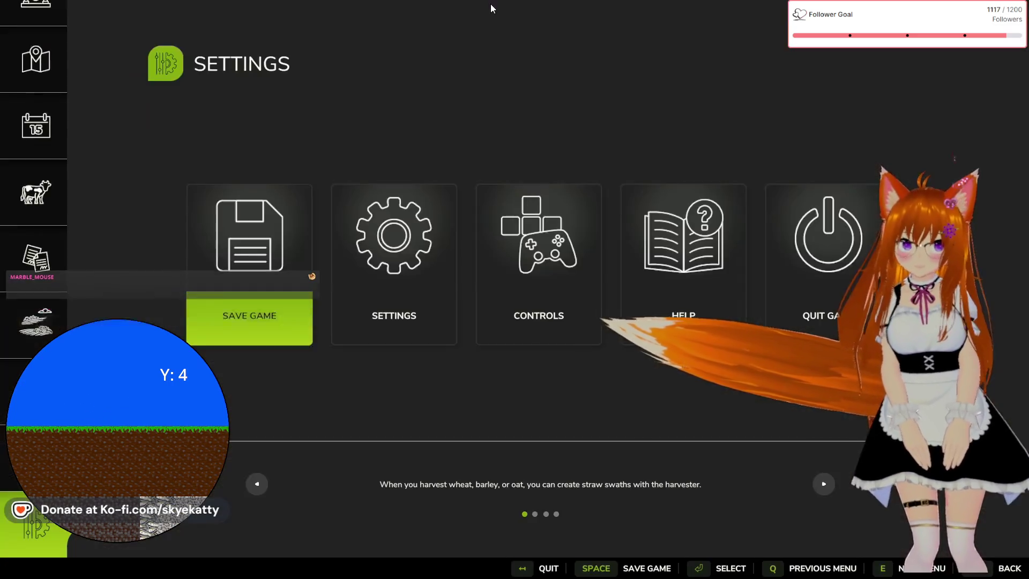
key("Escape")
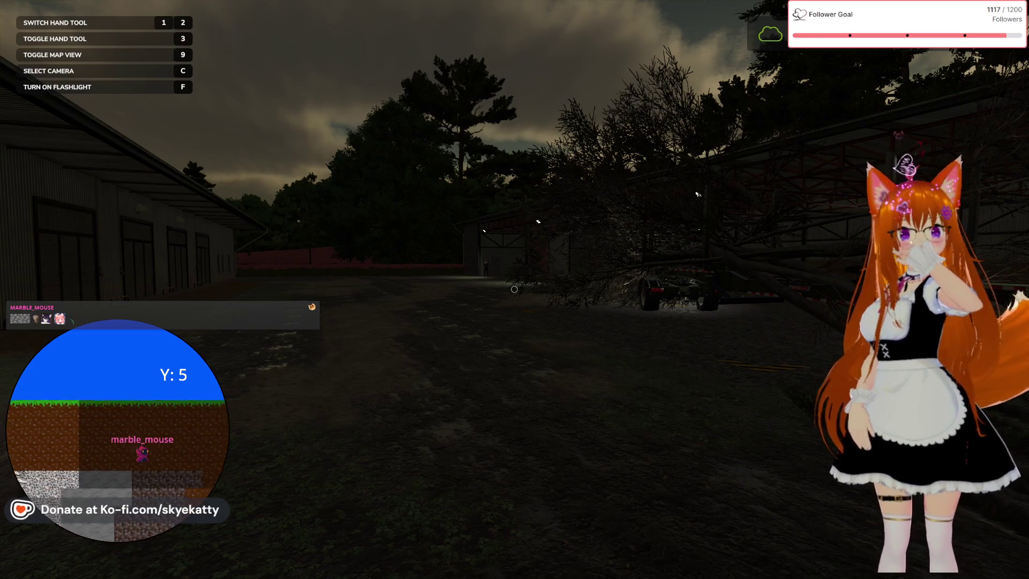
key("alt+Tab")
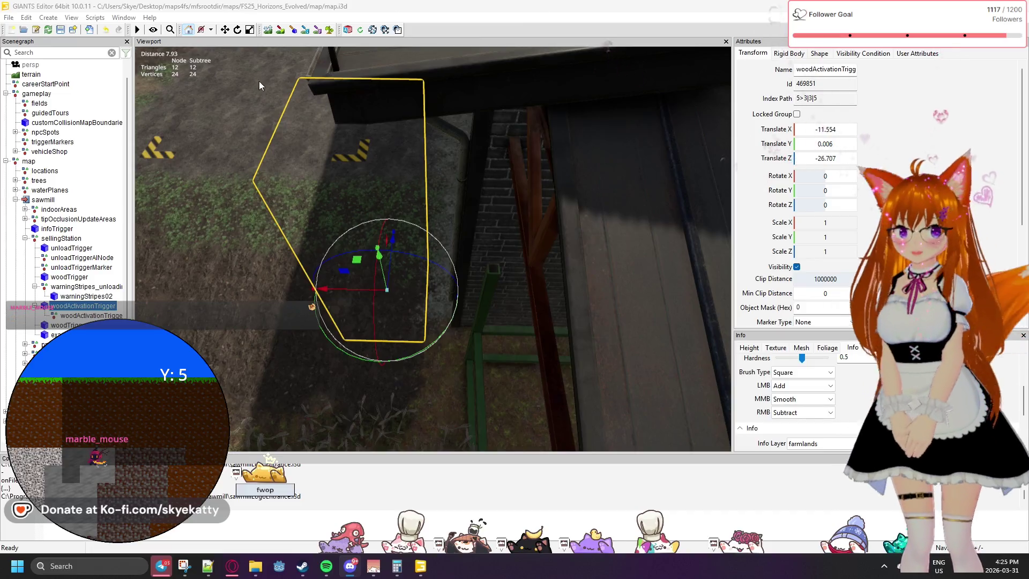
Review woodActivationTrigger's Visibility Condition, User Attributes and Rigid Body tabs to confirm a kinematic trigger.
left_click(839, 57)
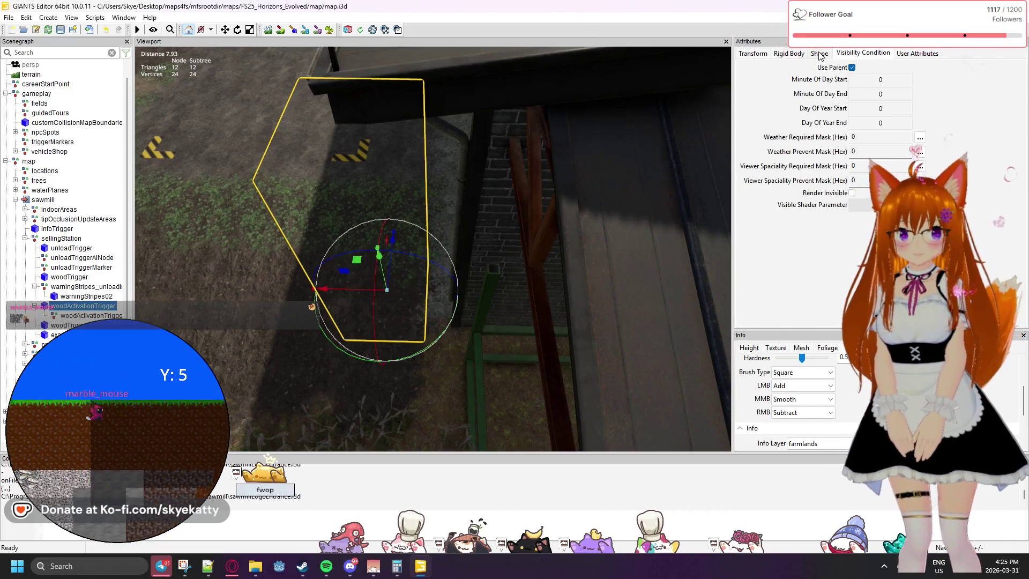
left_click(930, 53)
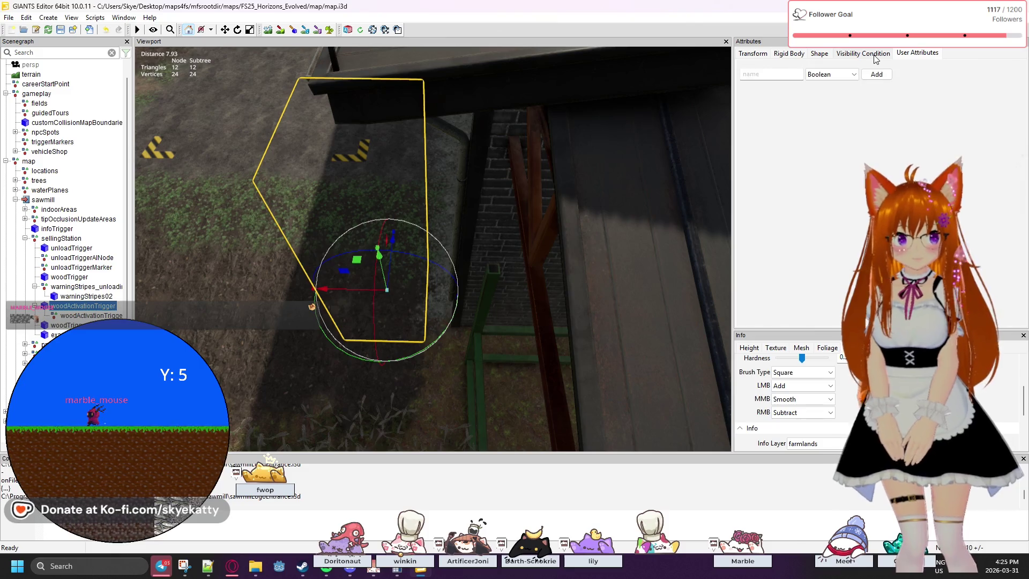
left_click(789, 53)
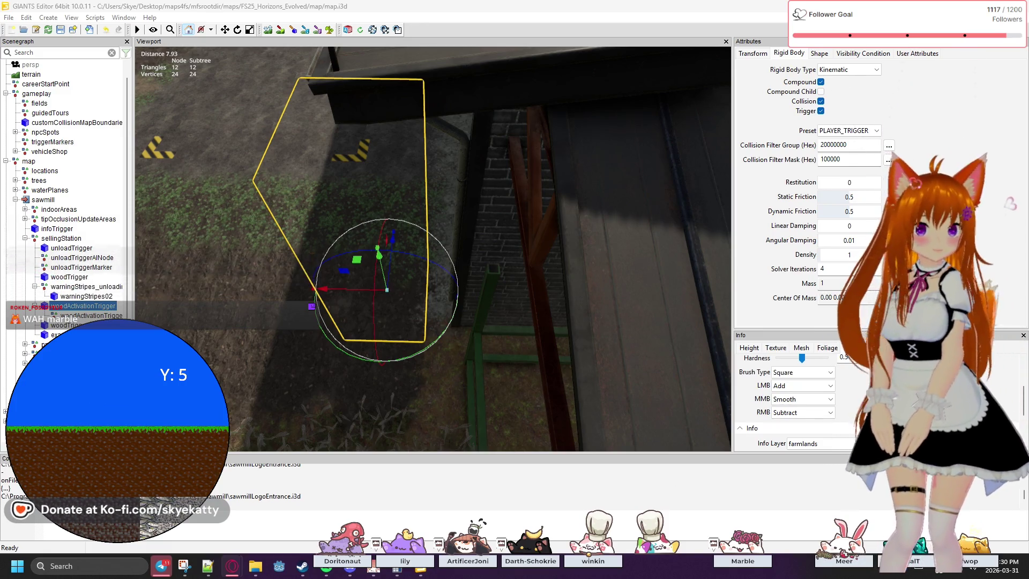
mouse_move(255, 566)
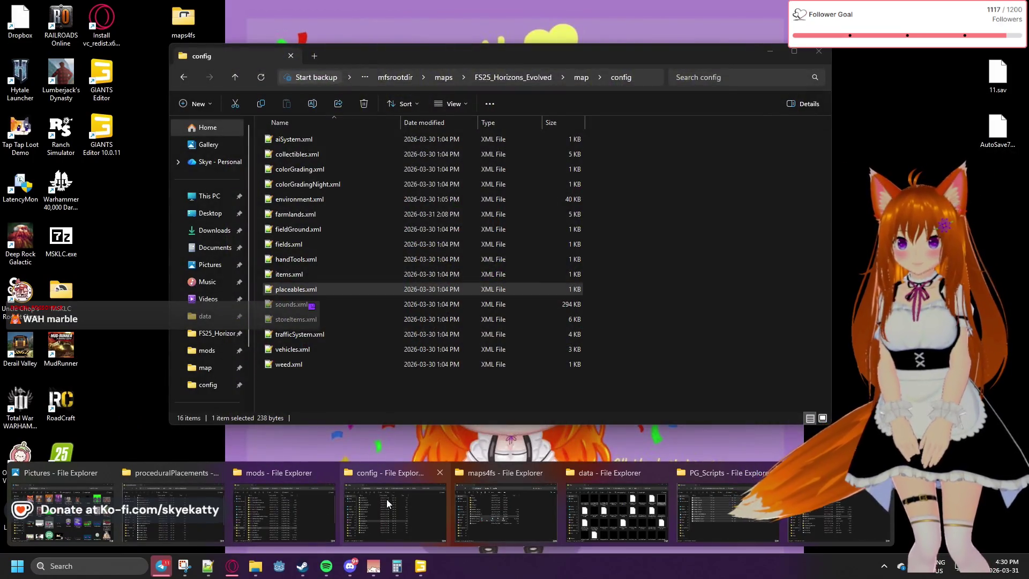
Navigate from the map's config folder up to FS25_Horizons_Evolved, then into assets\background.
left_click(387, 500)
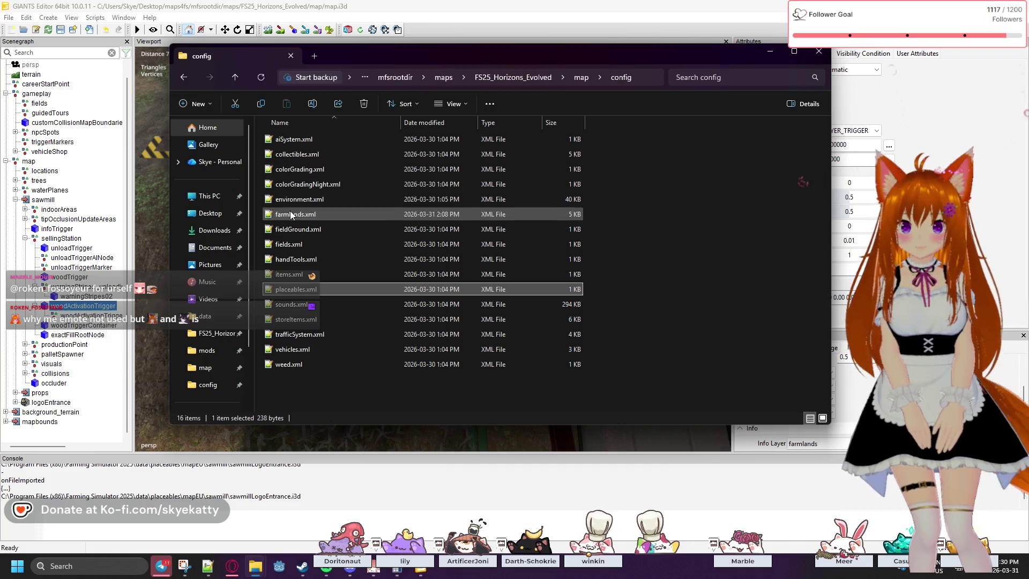
left_click(182, 82)
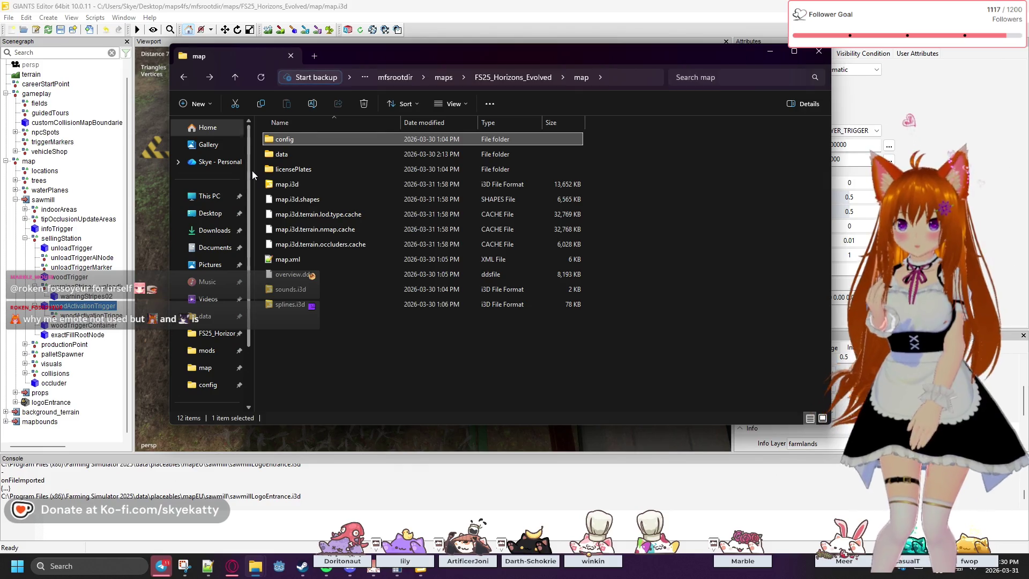
left_click(513, 78)
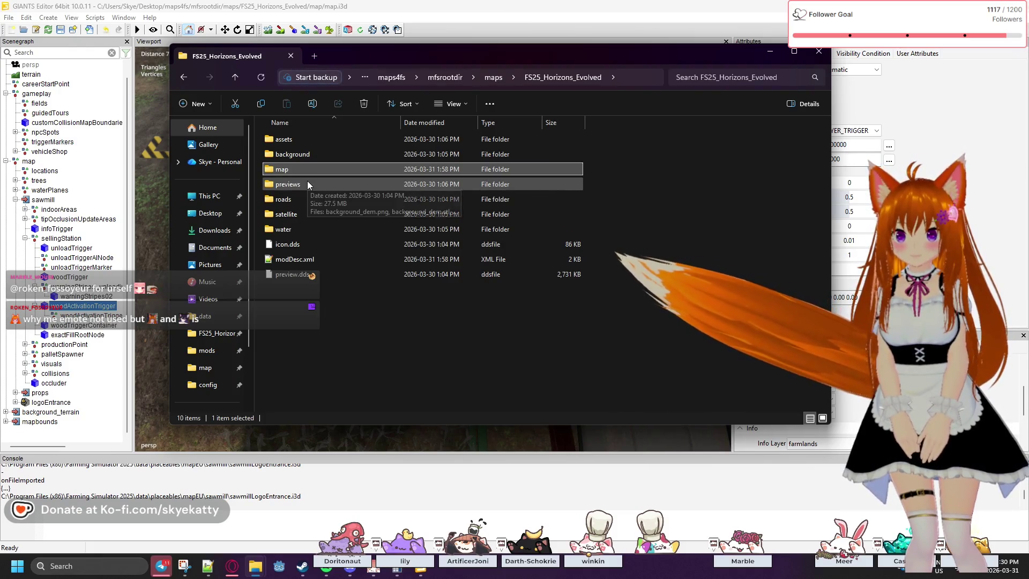
double_click(305, 141)
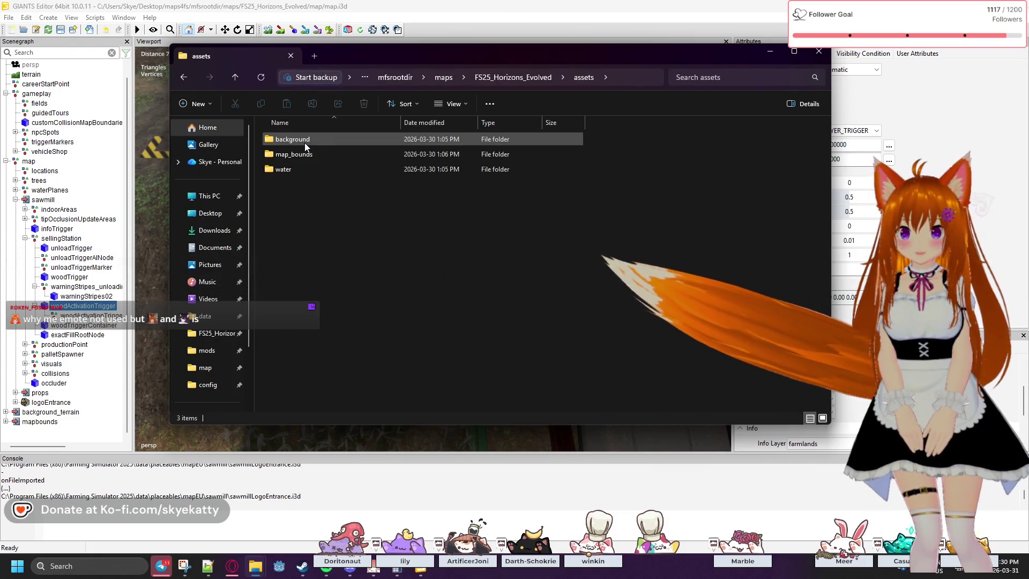
double_click(299, 140)
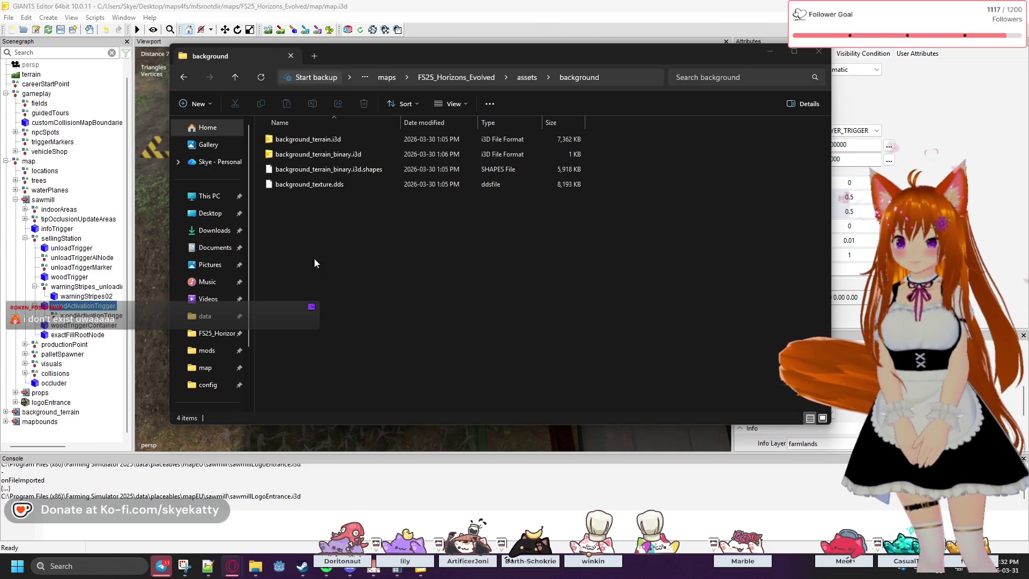
Back out to the FS25_Horizons_Evolved folder and browse its roads and previews folders.
left_click(310, 243)
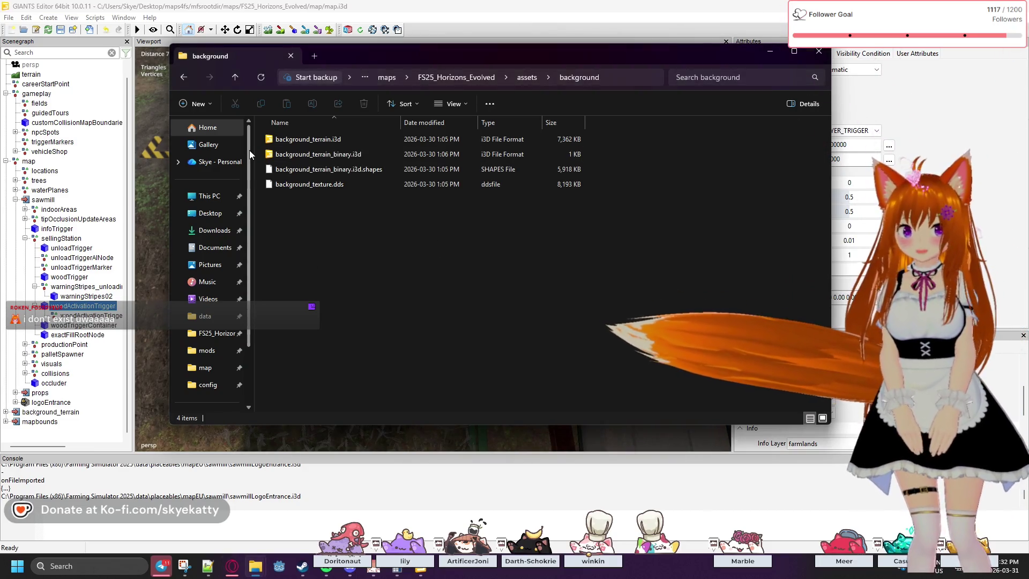
left_click(184, 77)
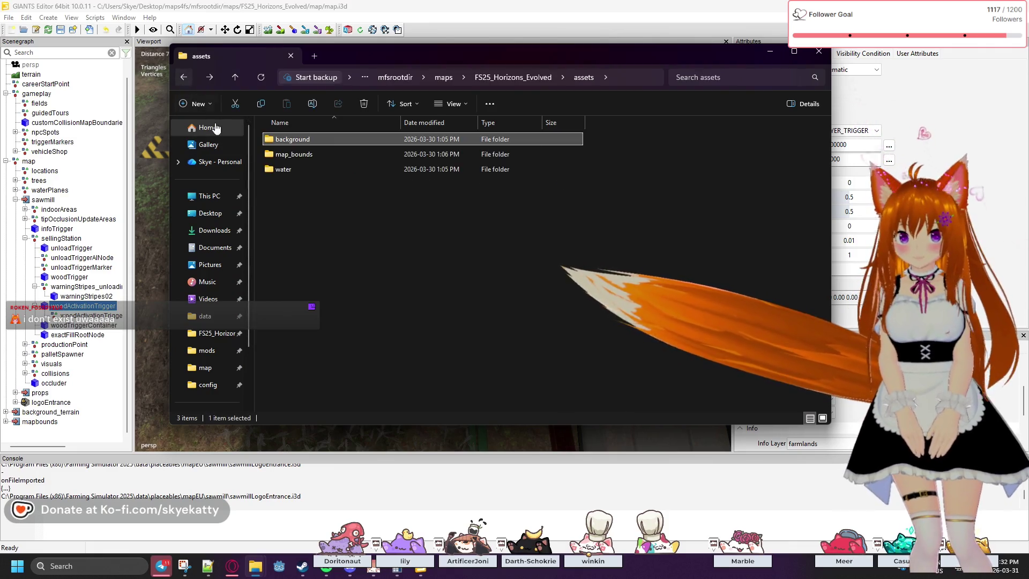
left_click(190, 81)
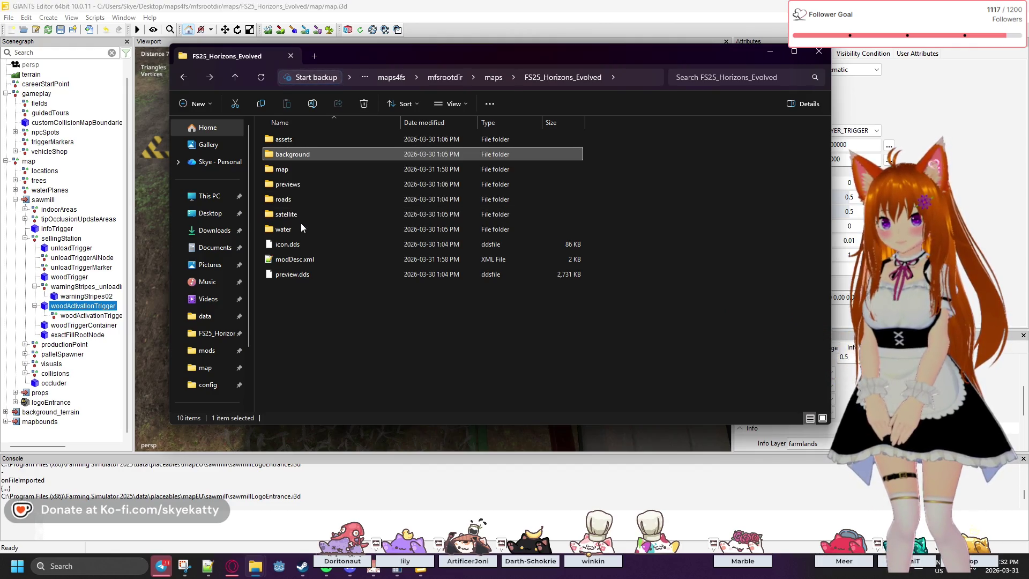
double_click(296, 199)
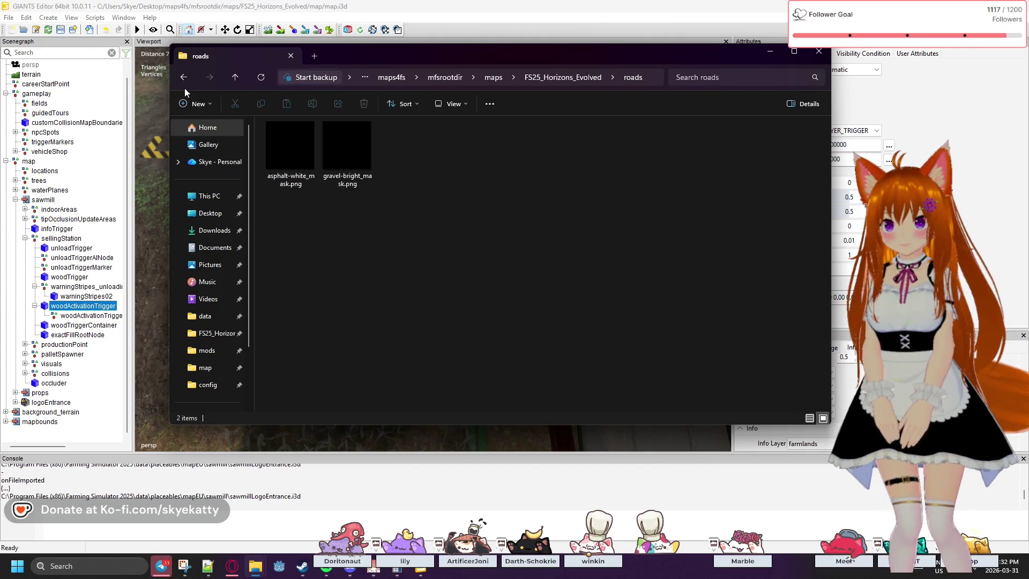
left_click(185, 83)
left_click(299, 183)
double_click(299, 183)
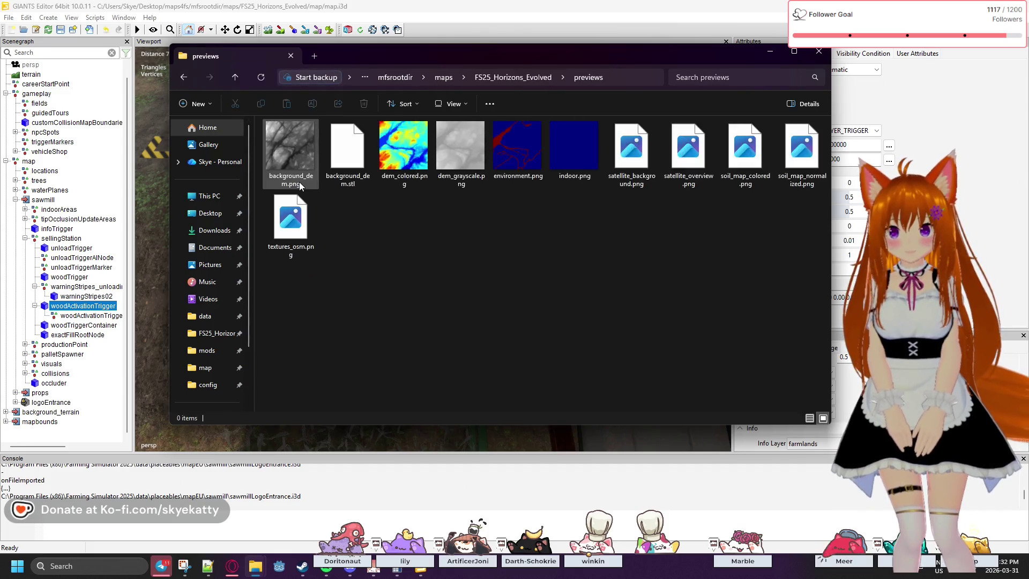
Open the map folder, look over its config XML files, then switch to the data folder.
left_click(187, 75)
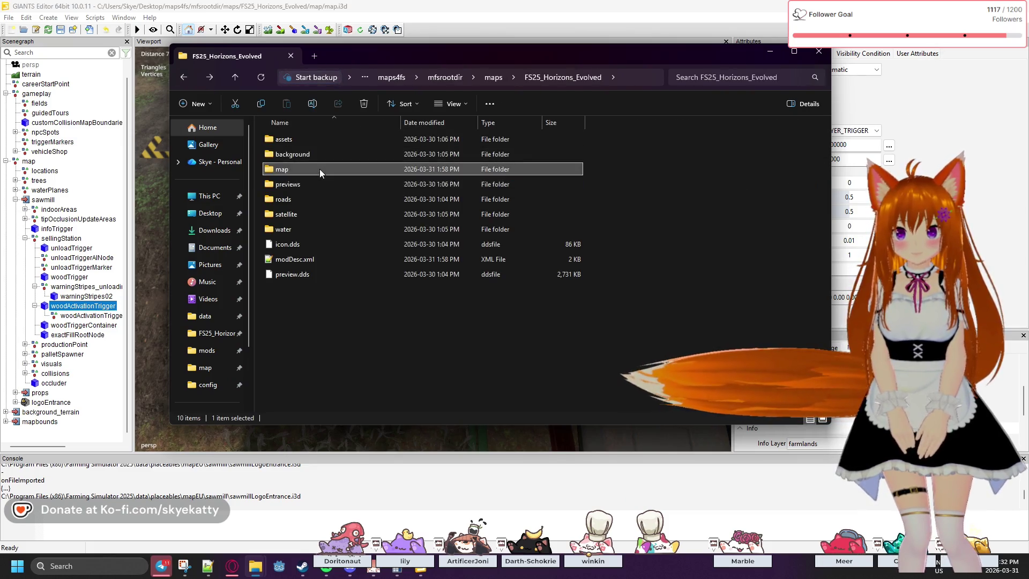
double_click(320, 169)
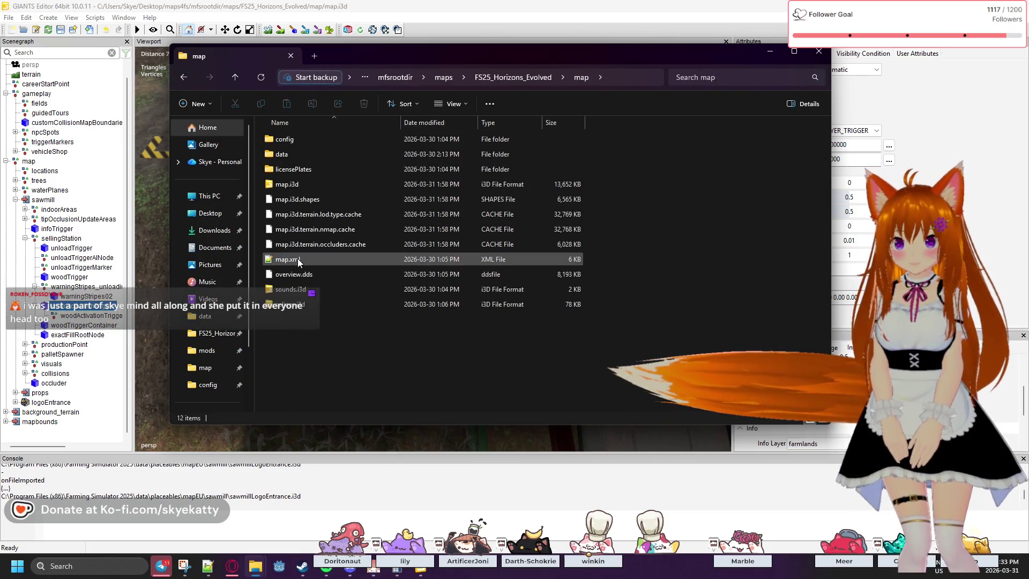
double_click(288, 139)
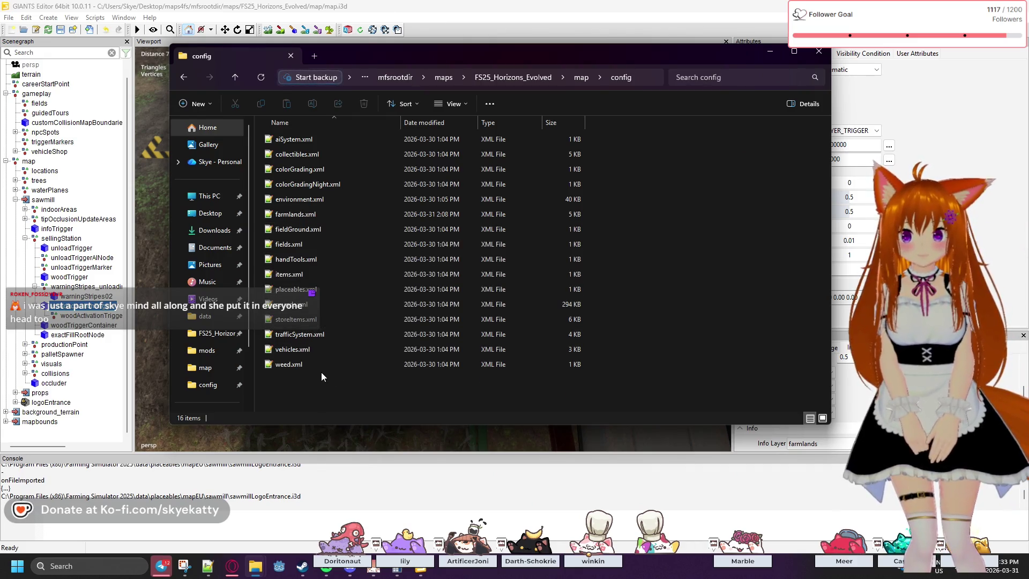
left_click(181, 80)
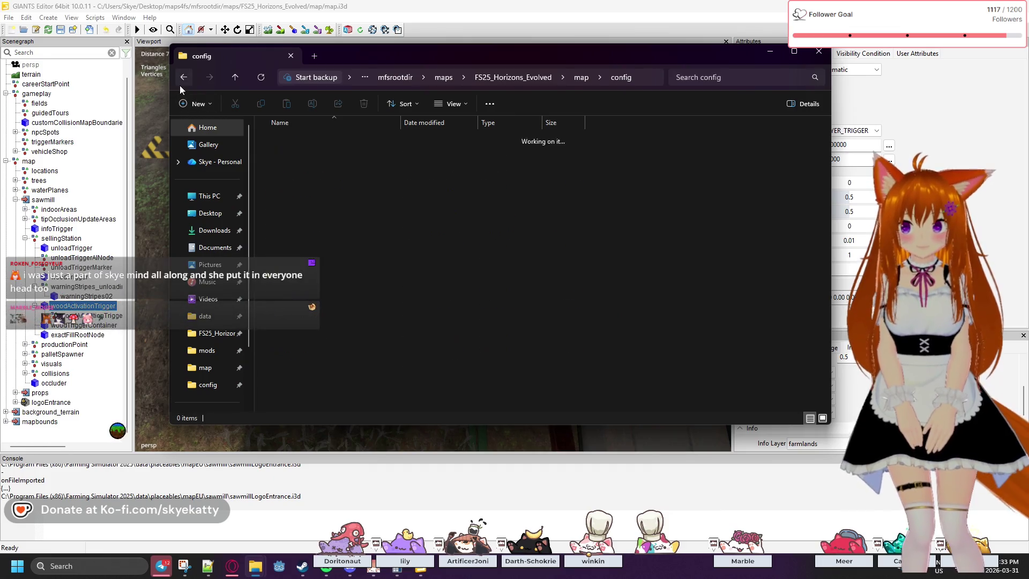
double_click(294, 157)
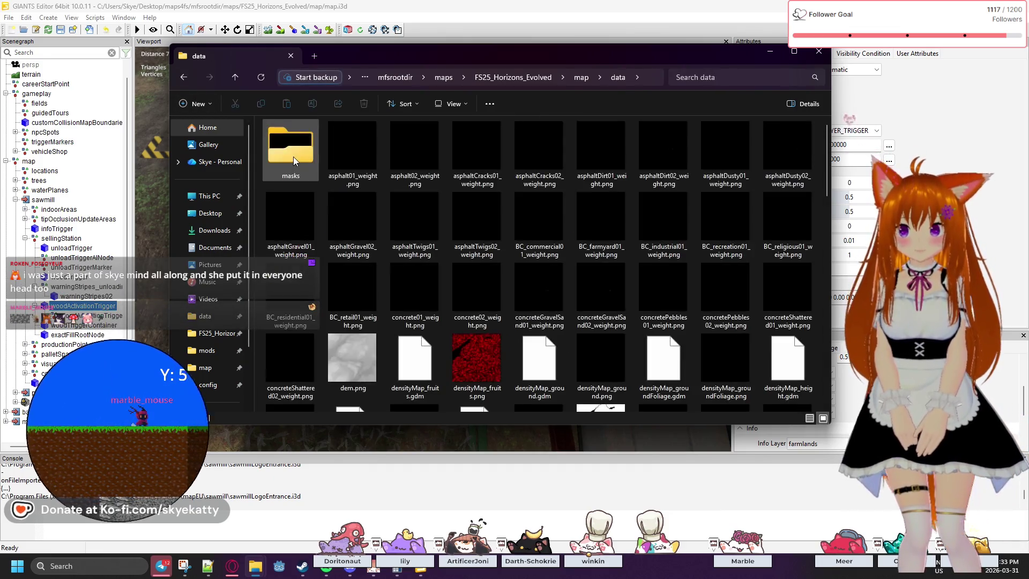
Scroll through the data folder's weight images, return to the map folder, and open licensePlates.
scroll(293, 156, "down", 3)
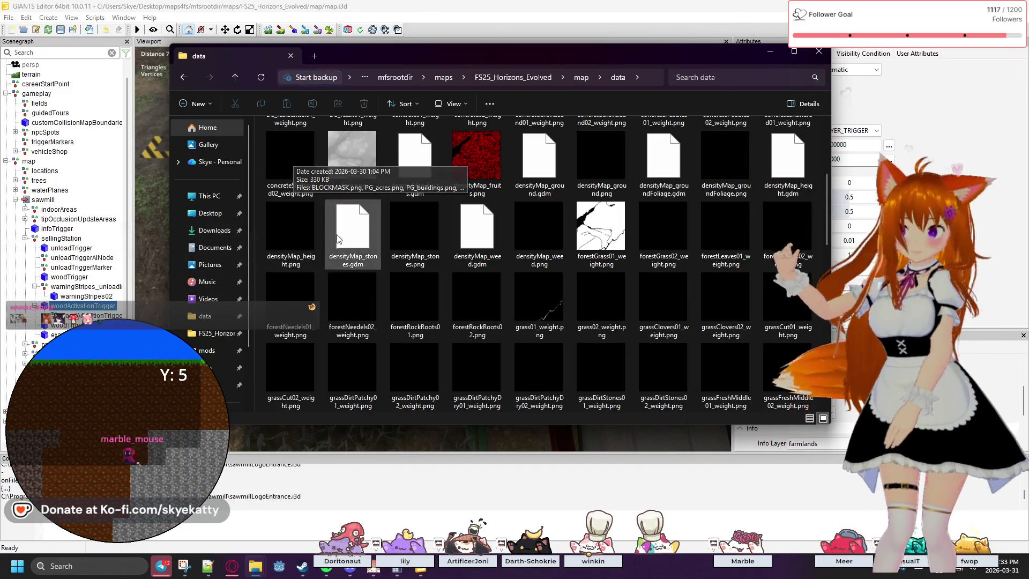
scroll(499, 356, "down", 5)
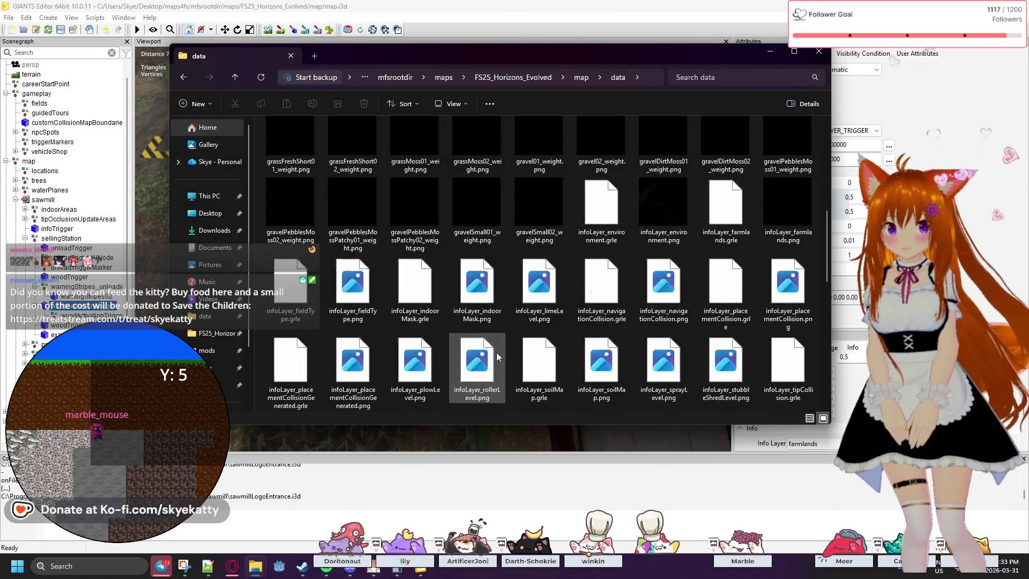
scroll(493, 342, "down", 5)
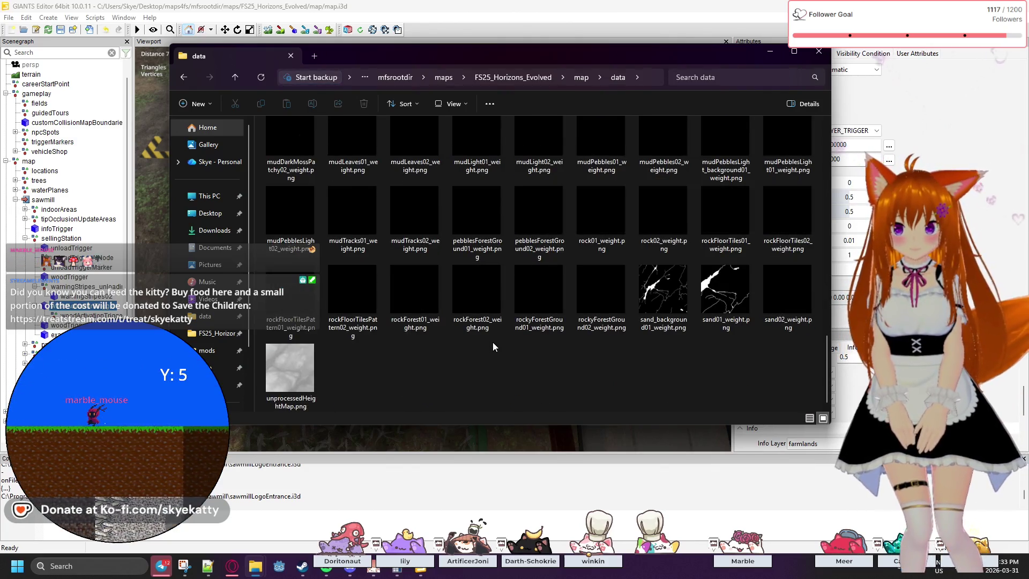
scroll(493, 342, "up", 5)
scroll(493, 342, "up", 3)
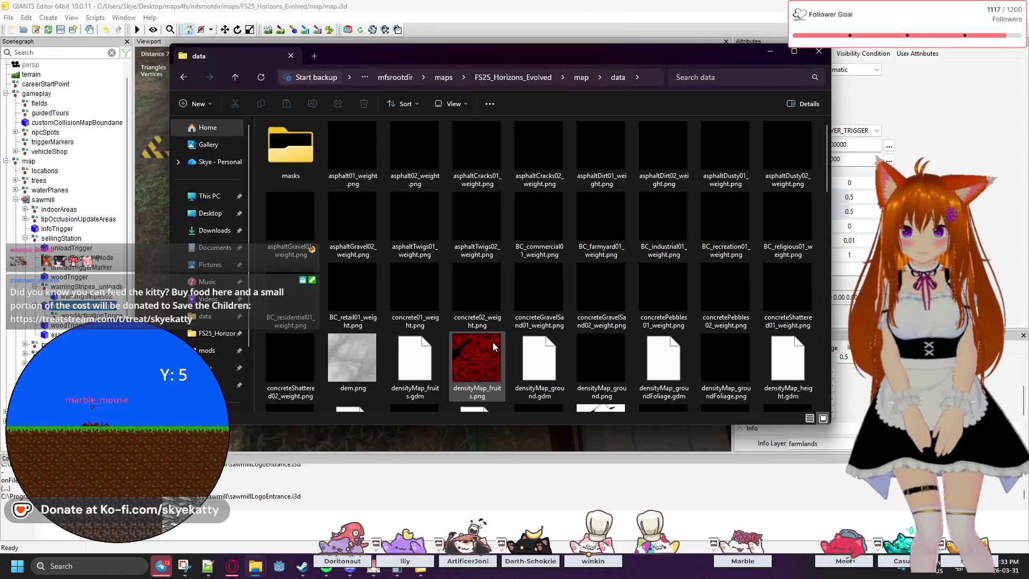
left_click(184, 77)
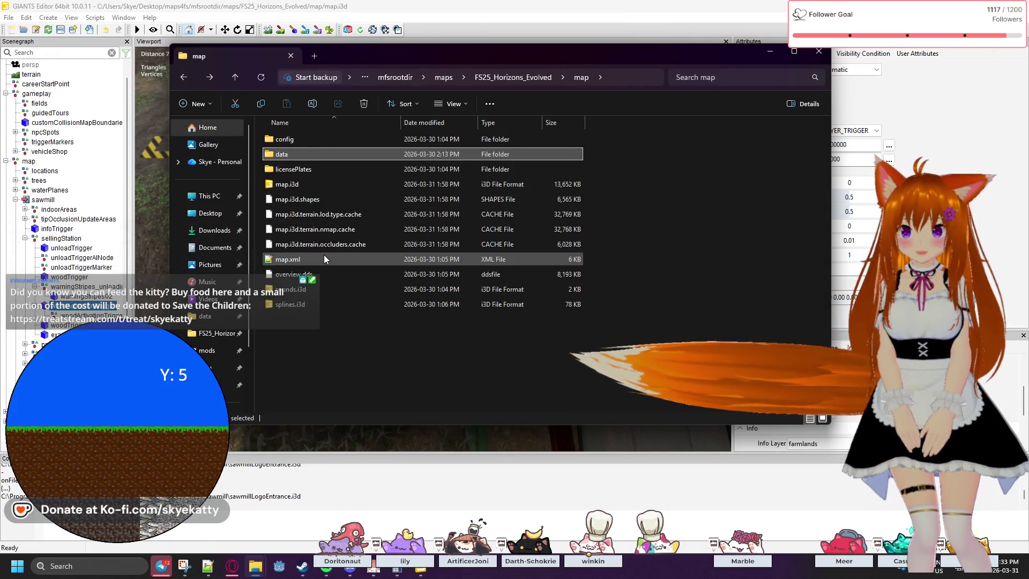
double_click(318, 169)
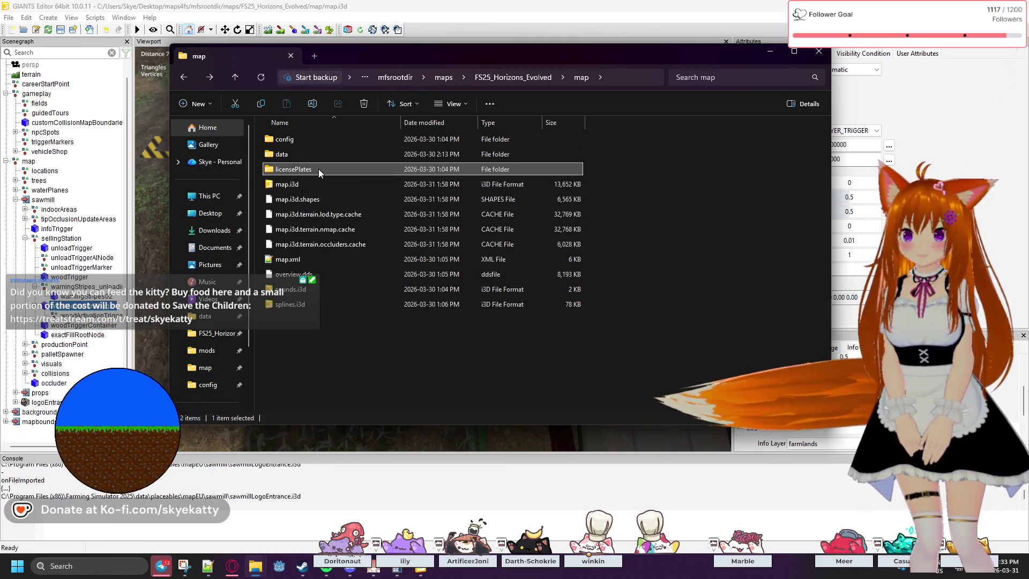
left_click(183, 79)
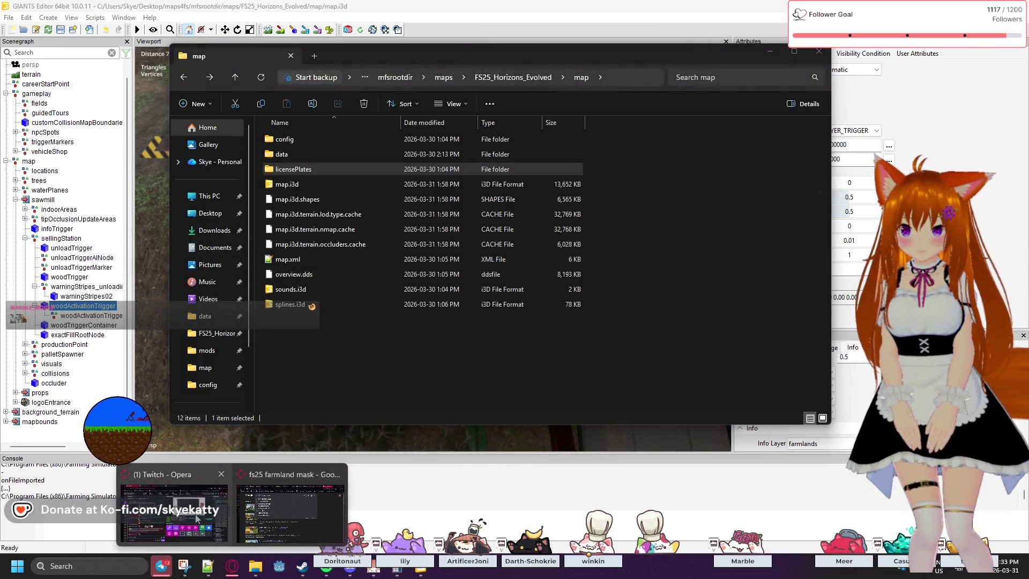
mouse_move(298, 516)
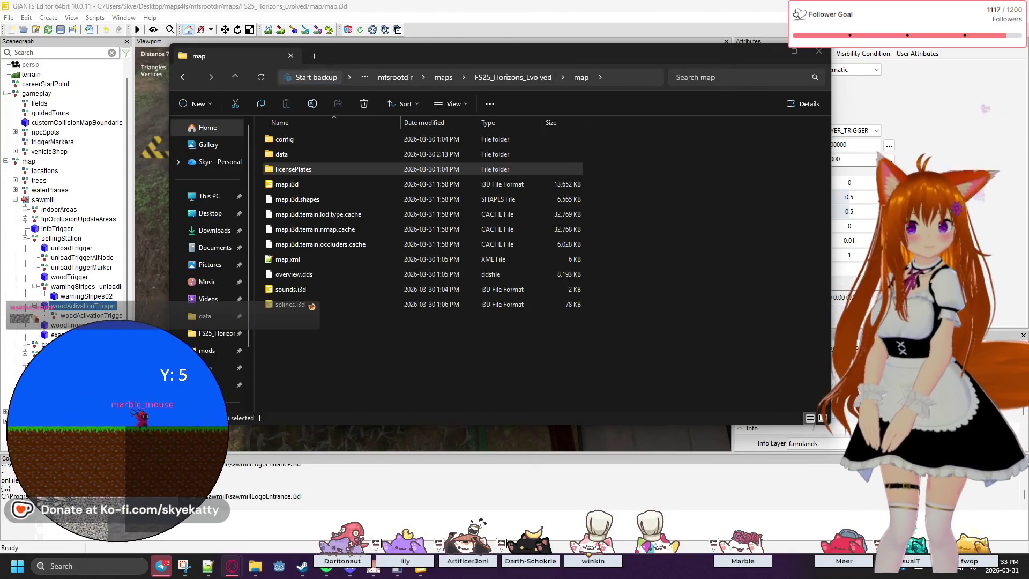
left_click(255, 566)
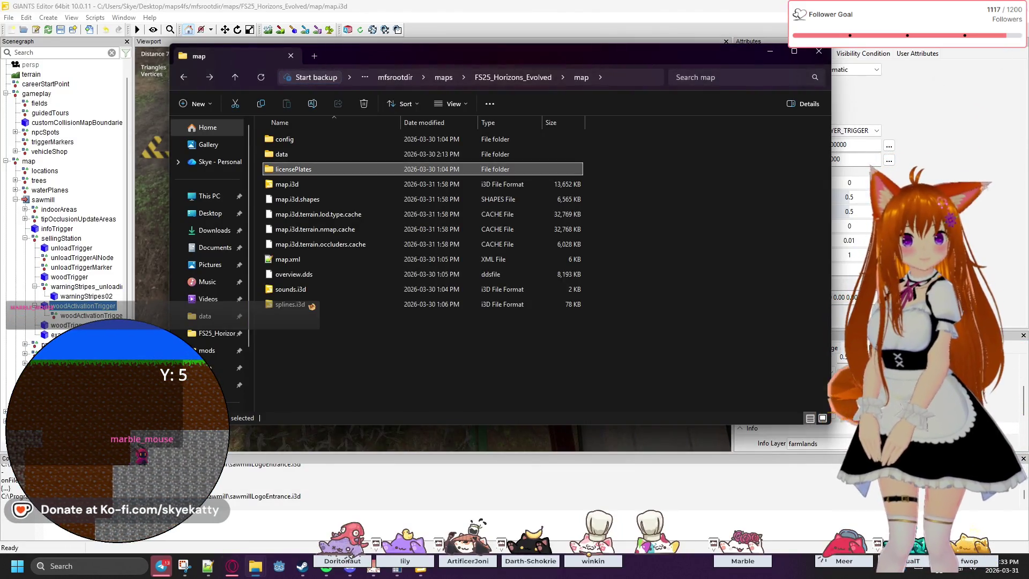
key("alt+Tab")
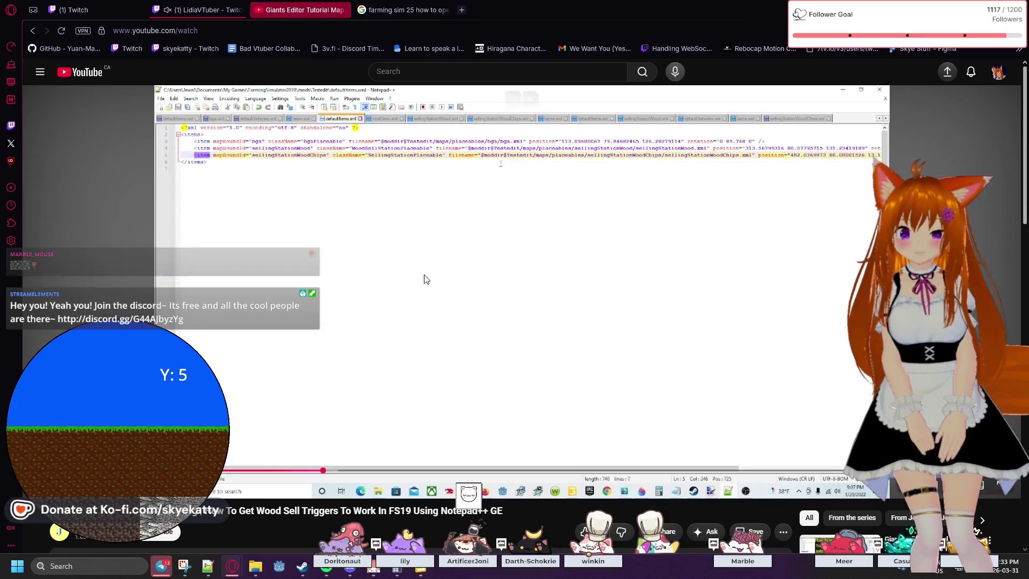
Rewind the FS19 wood sell trigger tutorial to an earlier part, then put the video away.
left_click(309, 471)
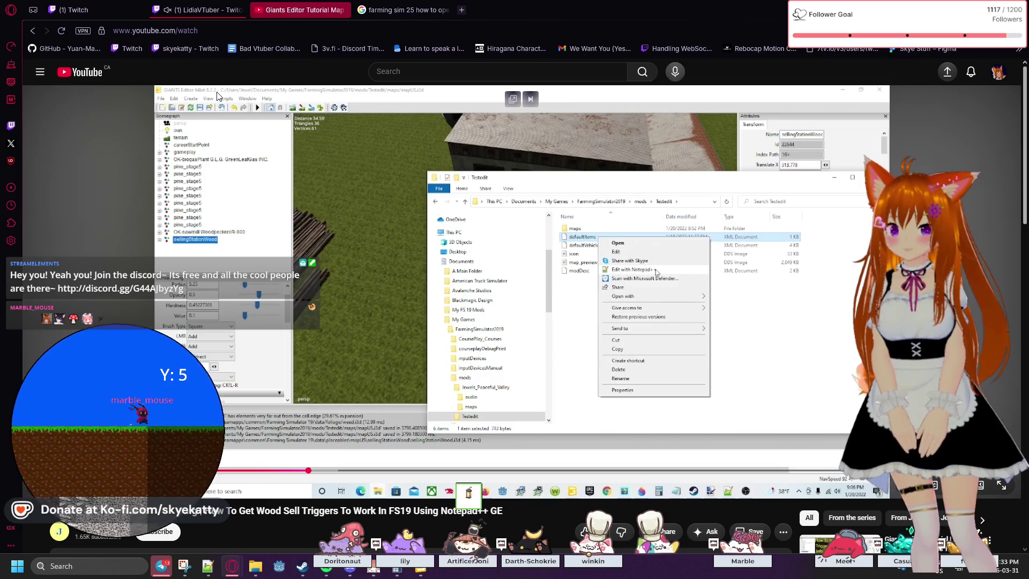
left_click(984, 8)
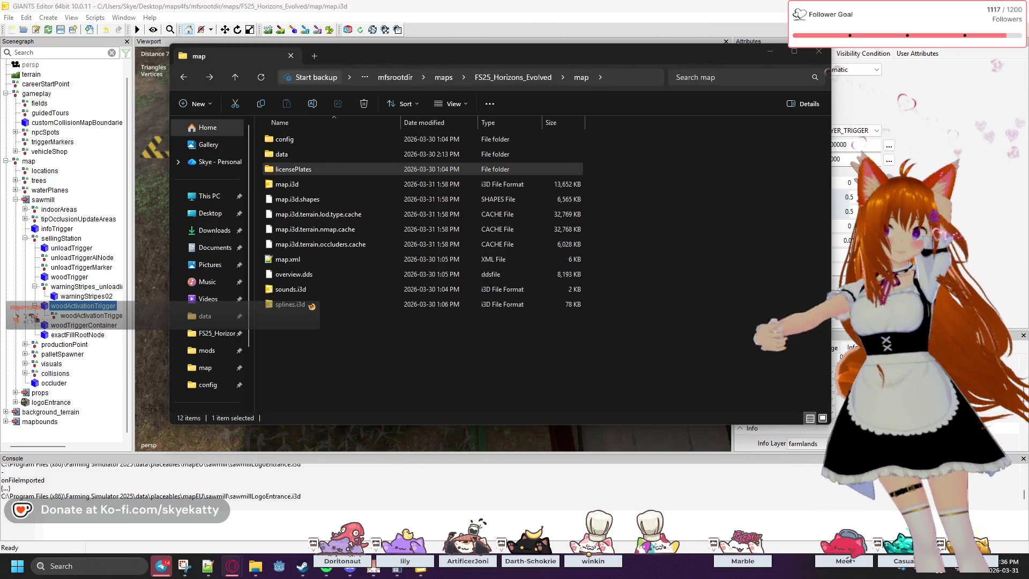
Preview the open Explorer windows, glance at placeables.xml, then bring up the proceduralPlacements folder.
left_click_drag(312, 306, 312, 292)
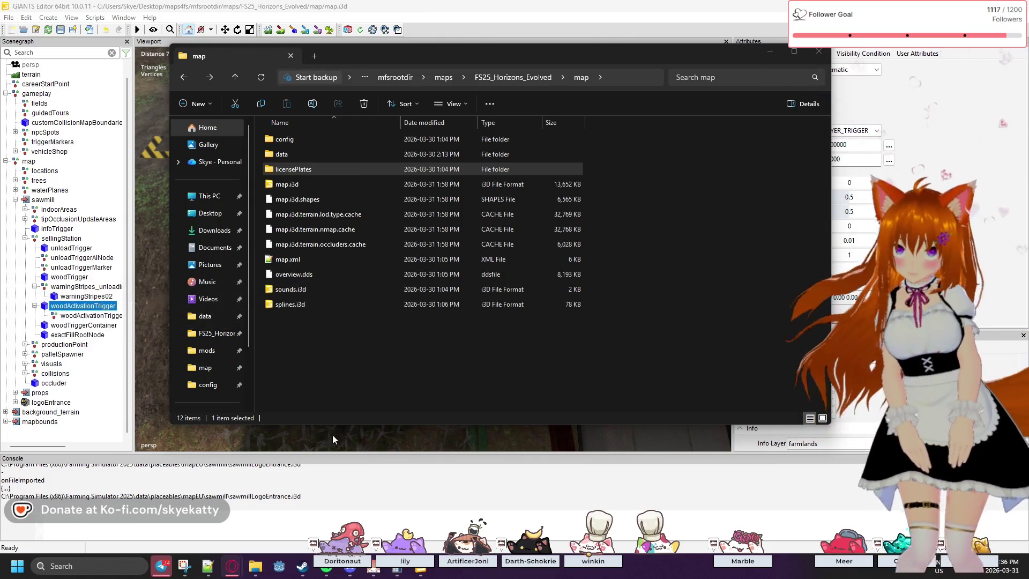
mouse_move(232, 566)
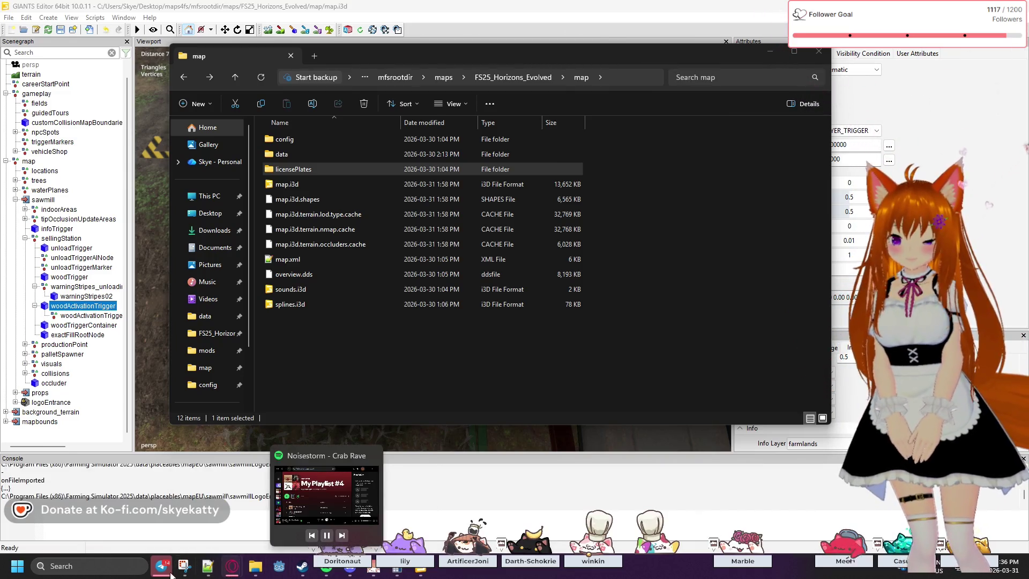
mouse_move(162, 571)
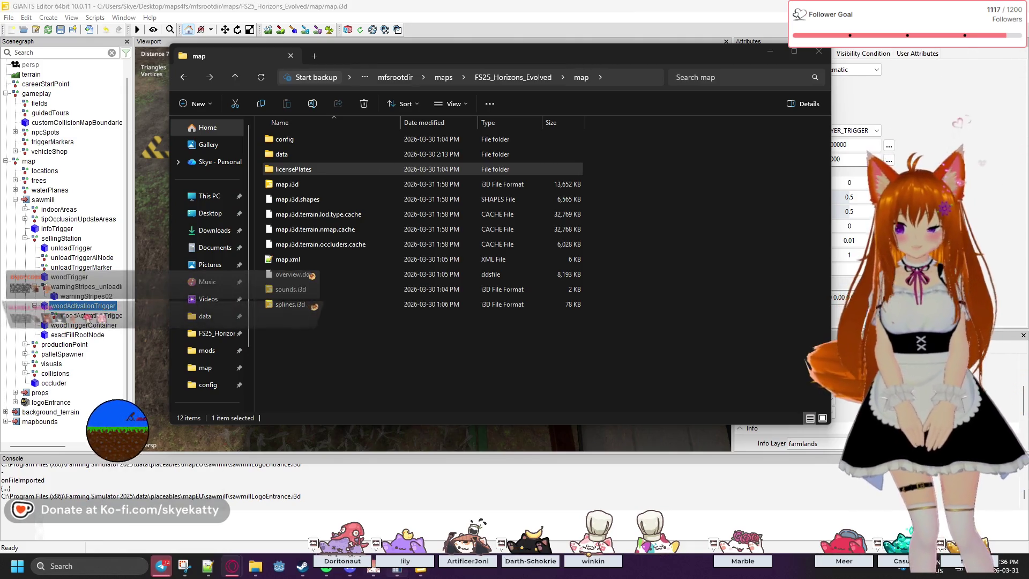
mouse_move(376, 575)
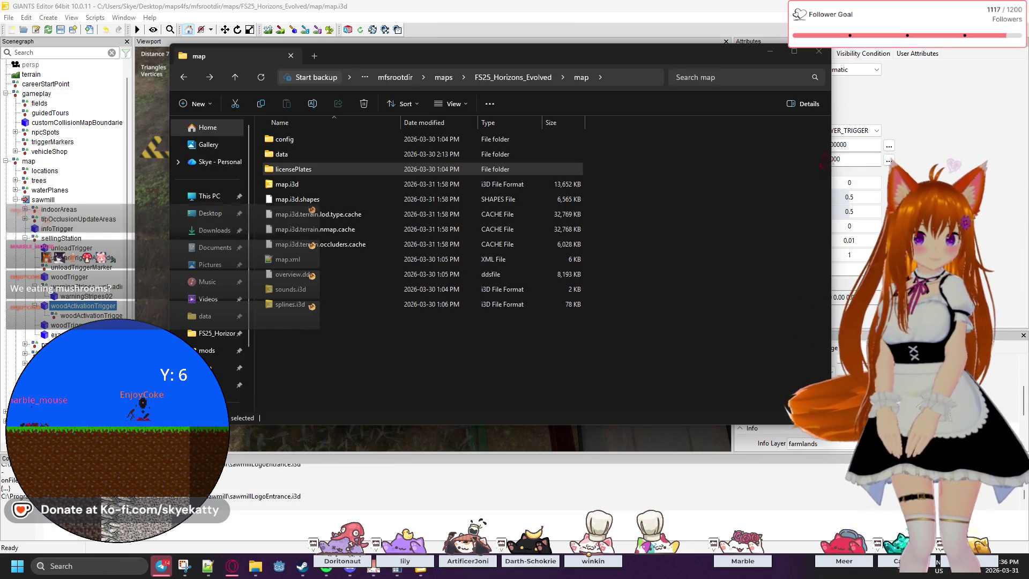
key("alt+Tab")
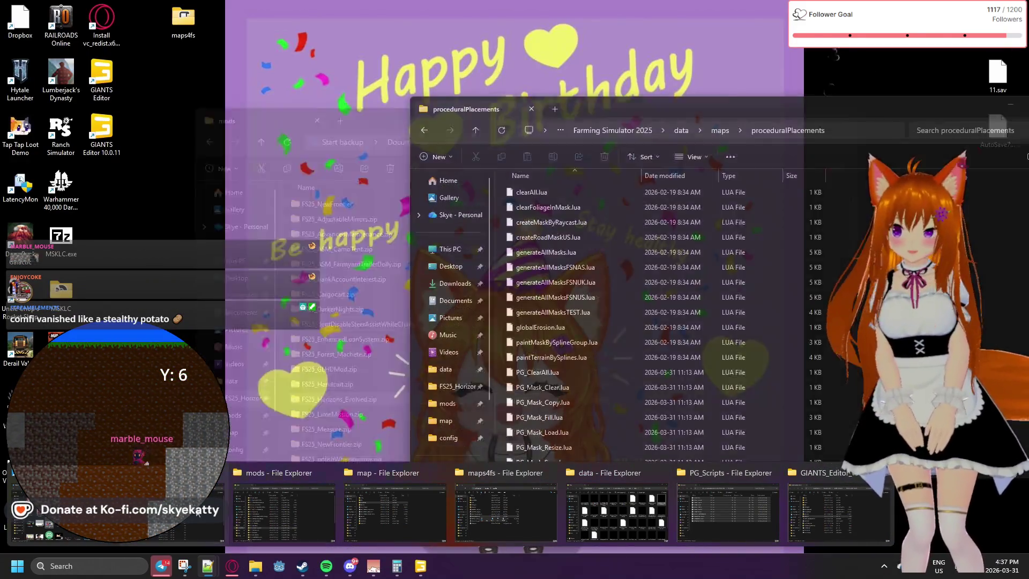
left_click(118, 515)
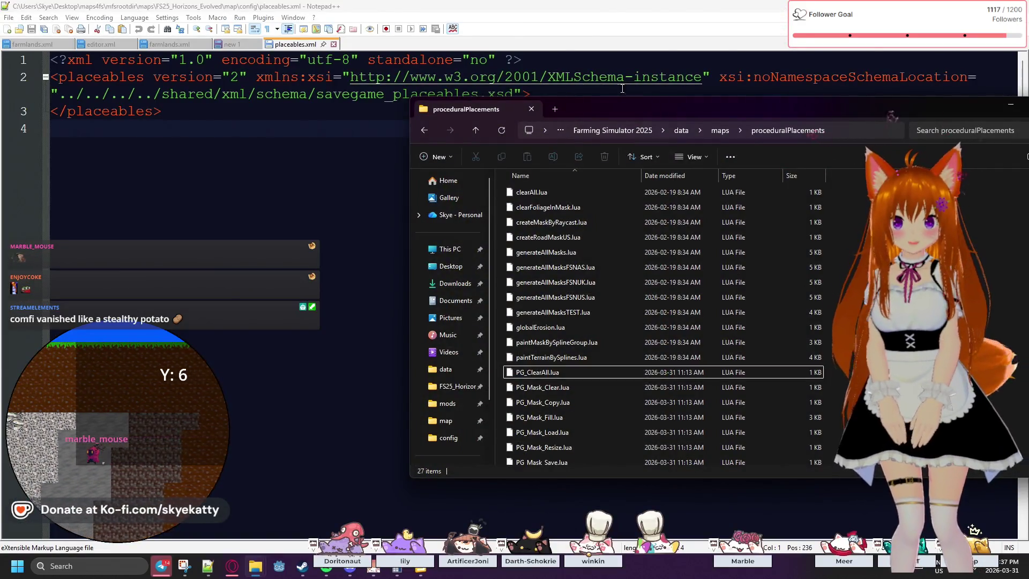
Go up to the Farming Simulator 2025 install folder, peek into mac, then open data.
left_click(424, 129)
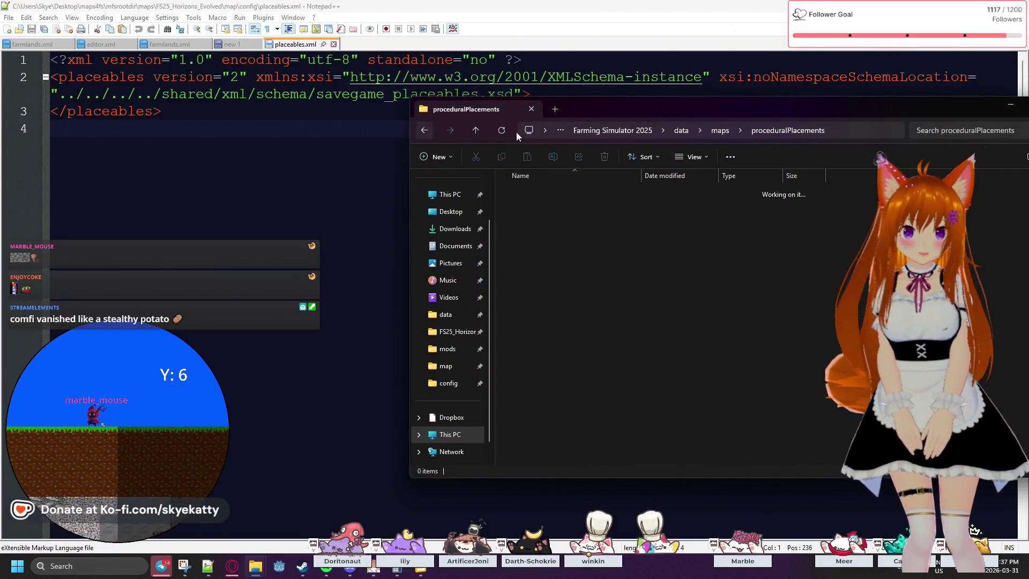
left_click(776, 128)
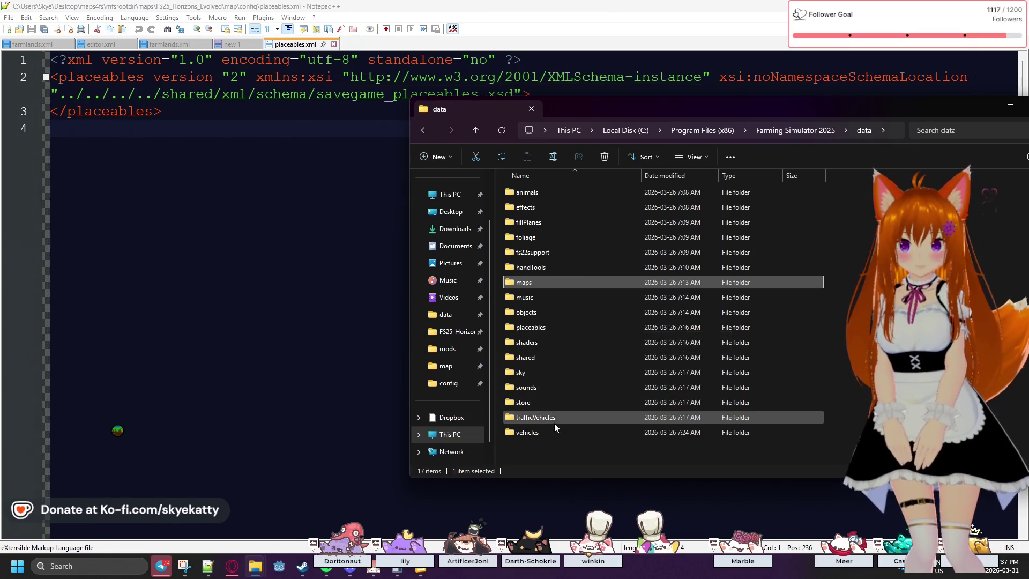
left_click(774, 132)
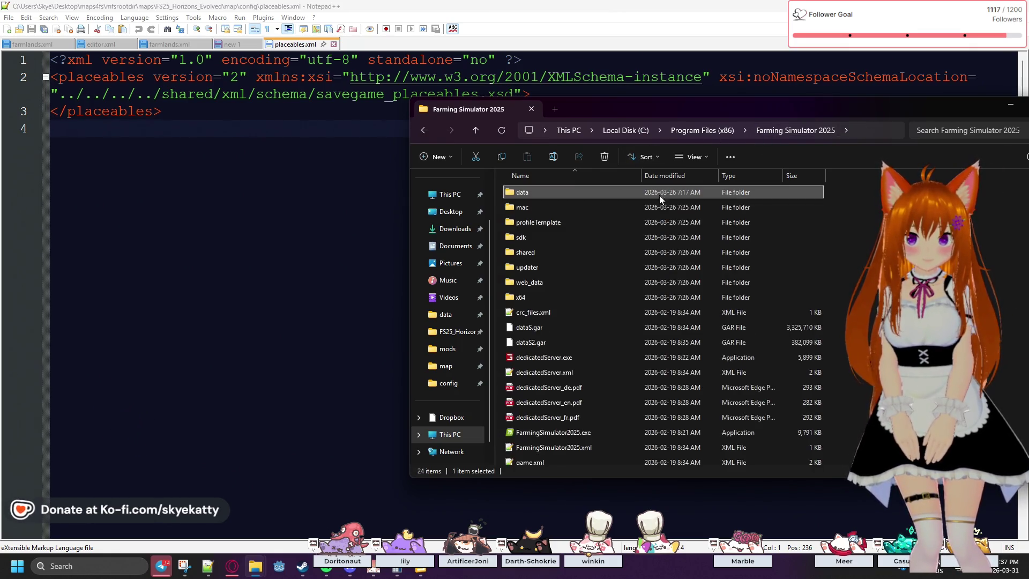
scroll(580, 252, "down", 1)
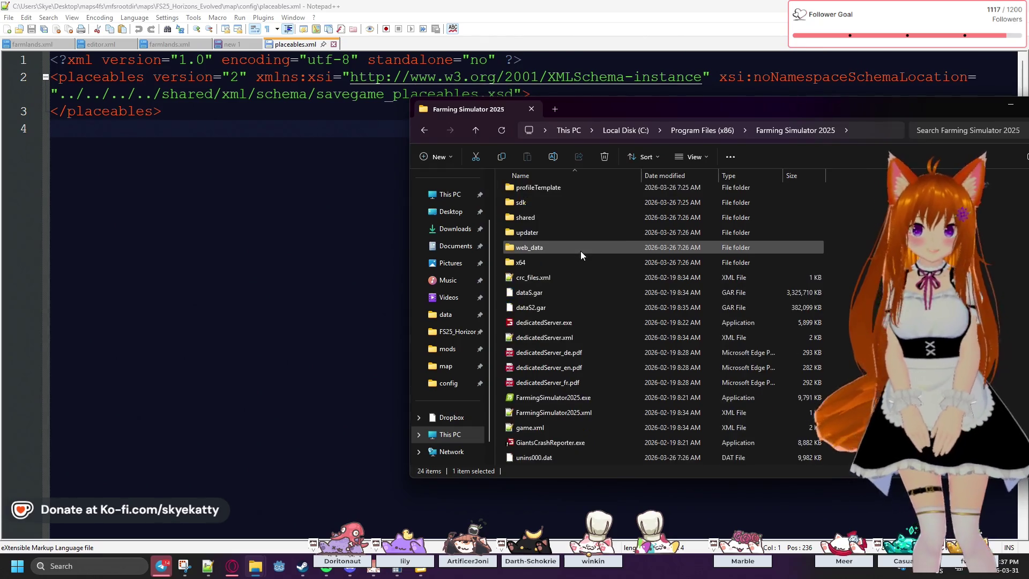
scroll(581, 251, "up", 1)
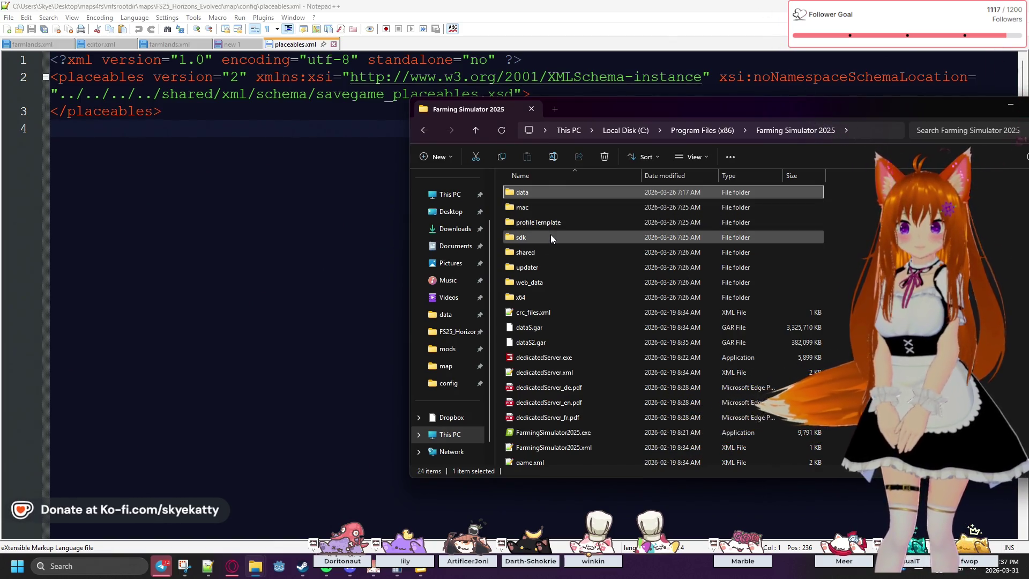
scroll(551, 247, "down", 2)
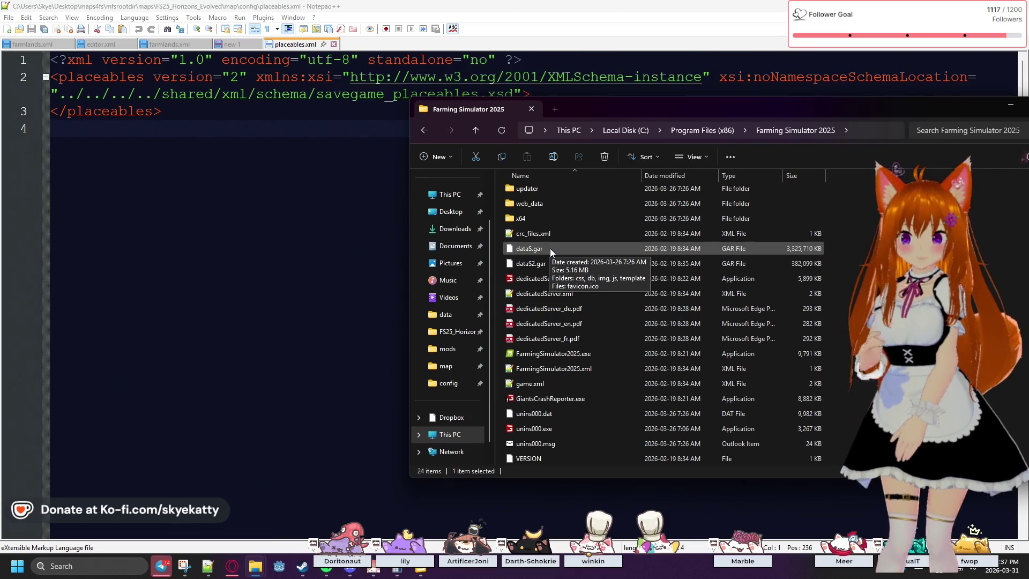
scroll(551, 247, "up", 2)
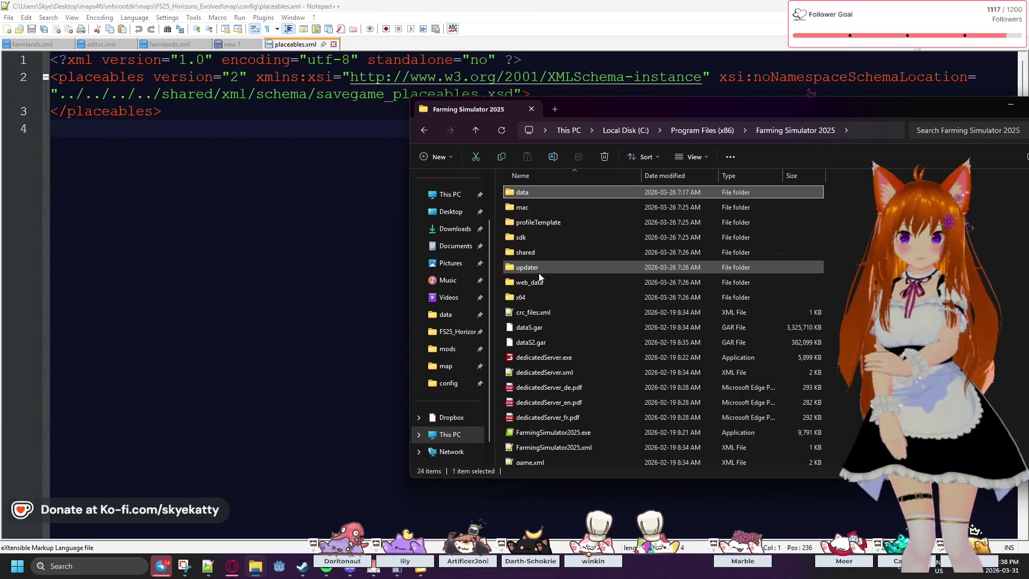
double_click(531, 207)
left_click(424, 130)
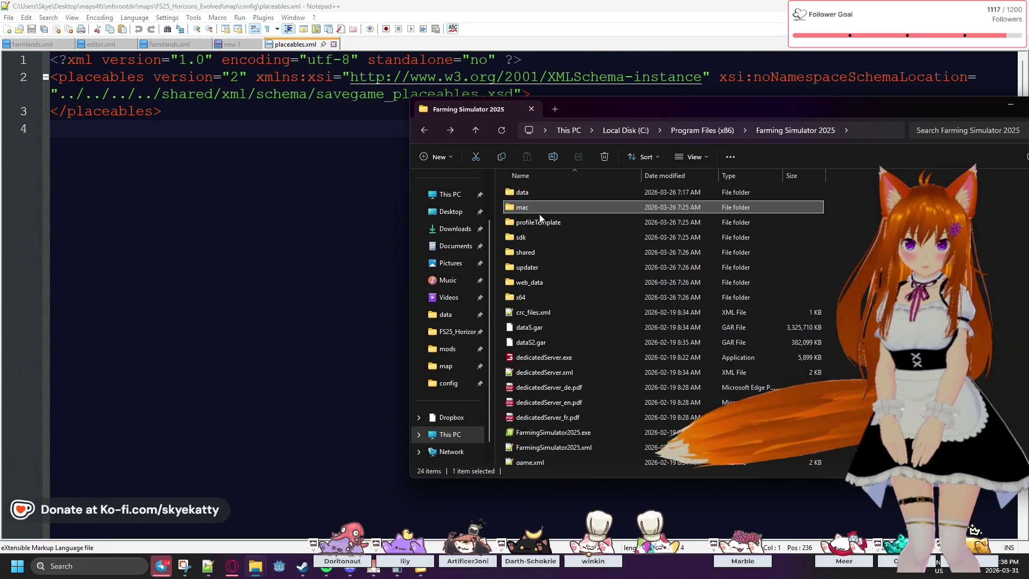
left_click(538, 196)
double_click(538, 195)
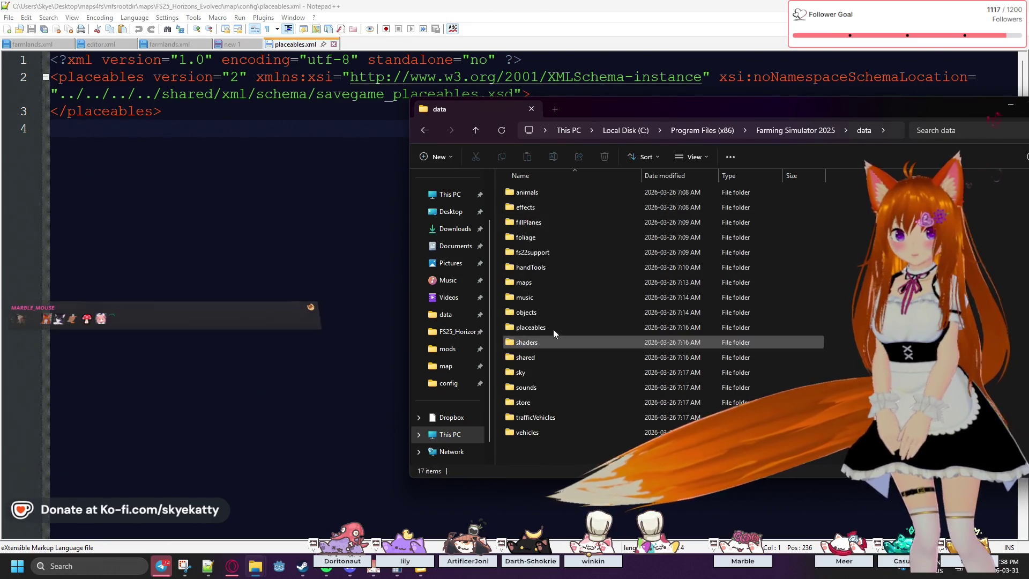
Open data\placeables and then its mapEU folder of placeable subfolders.
left_click(550, 240)
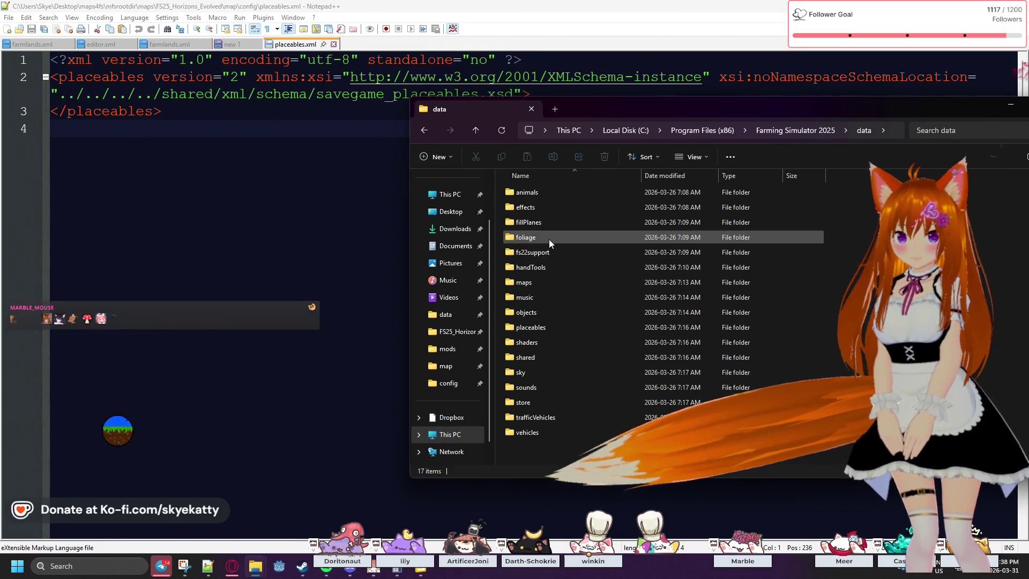
left_click(549, 208)
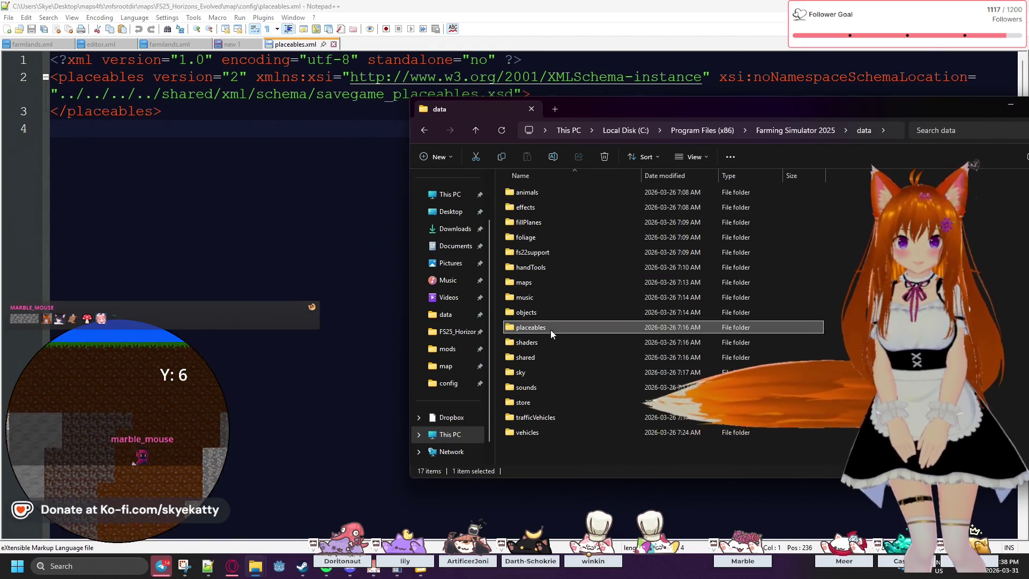
double_click(551, 328)
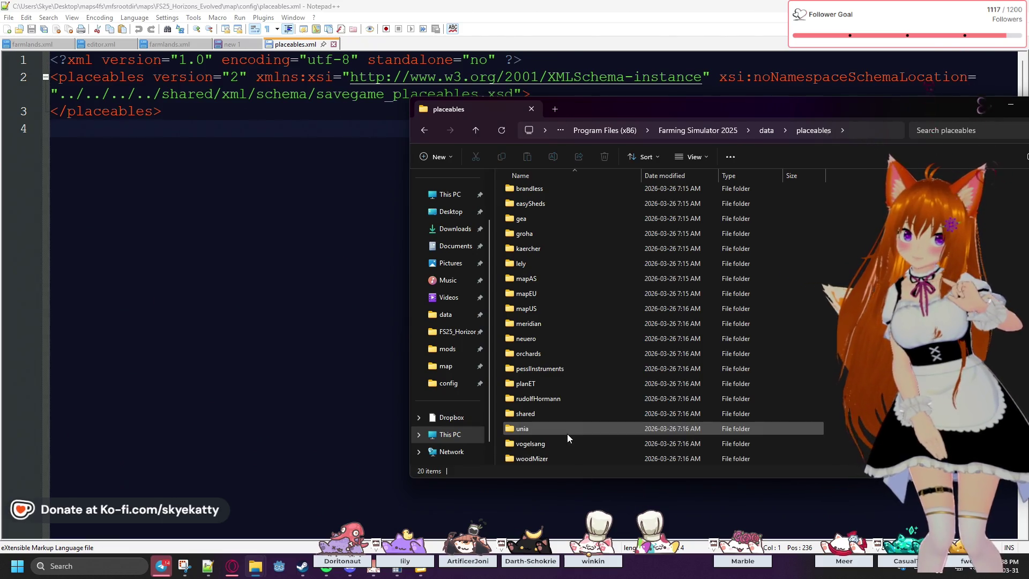
mouse_move(567, 433)
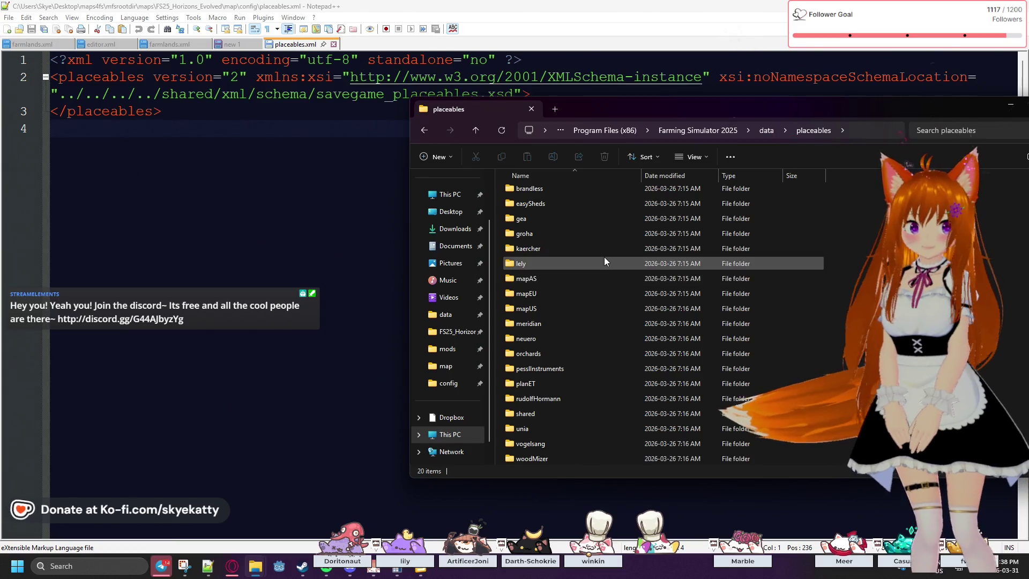
mouse_move(605, 261)
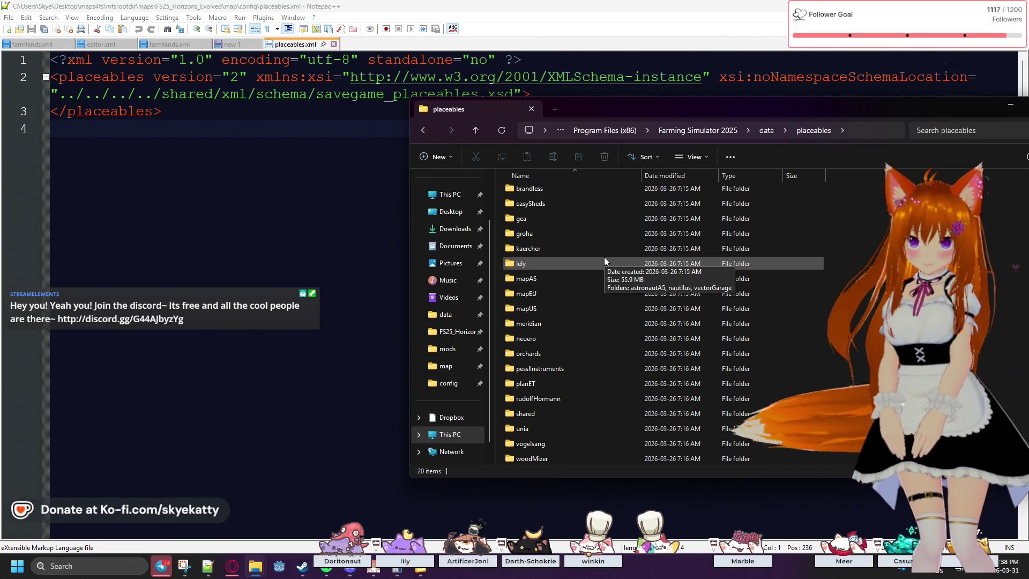
double_click(555, 295)
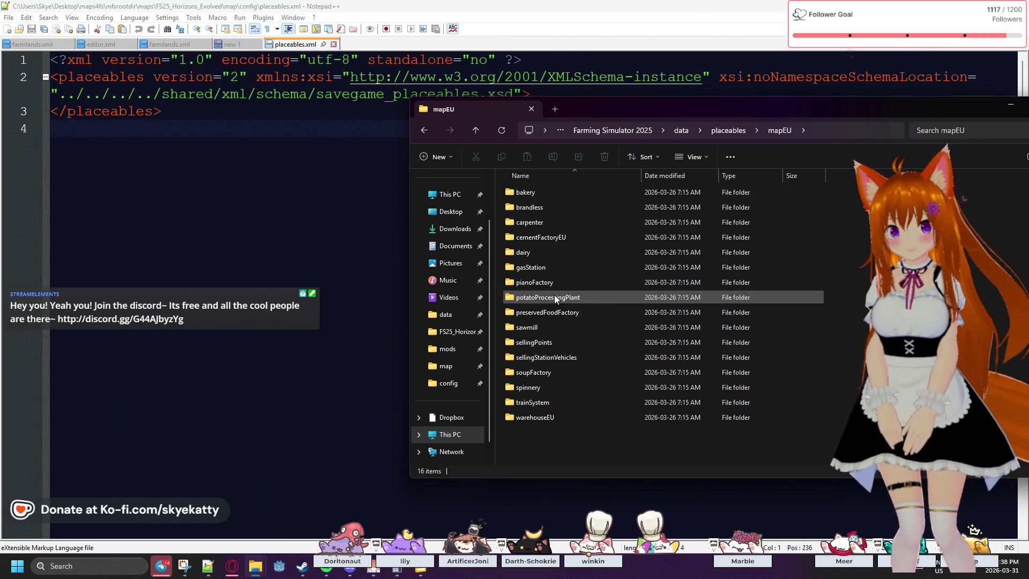
left_click(548, 324)
double_click(548, 324)
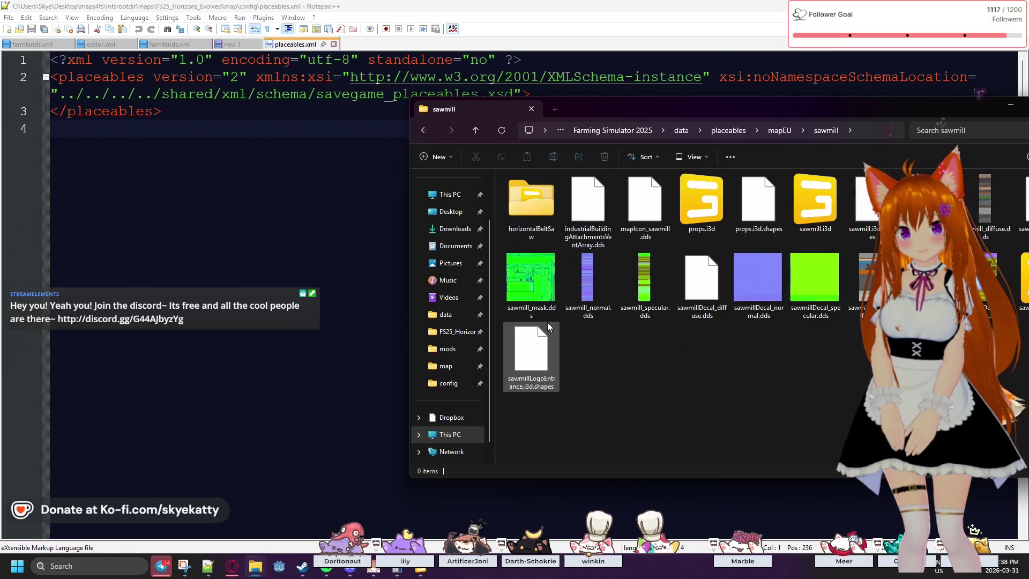
mouse_move(730, 110)
left_mouse_down()
mouse_move(662, 94)
mouse_move(298, 78)
left_mouse_up()
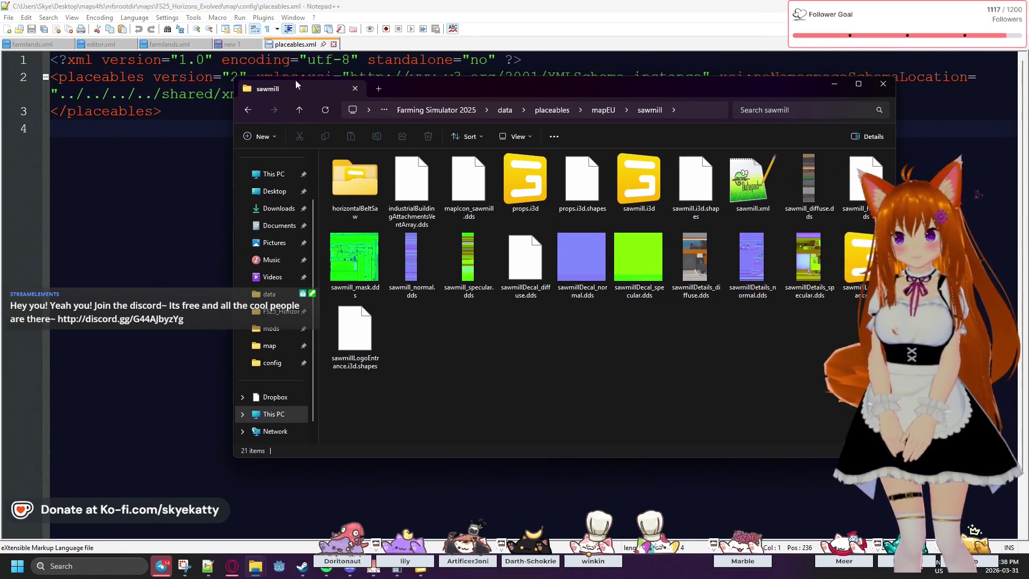
left_click(248, 108)
double_click(375, 322)
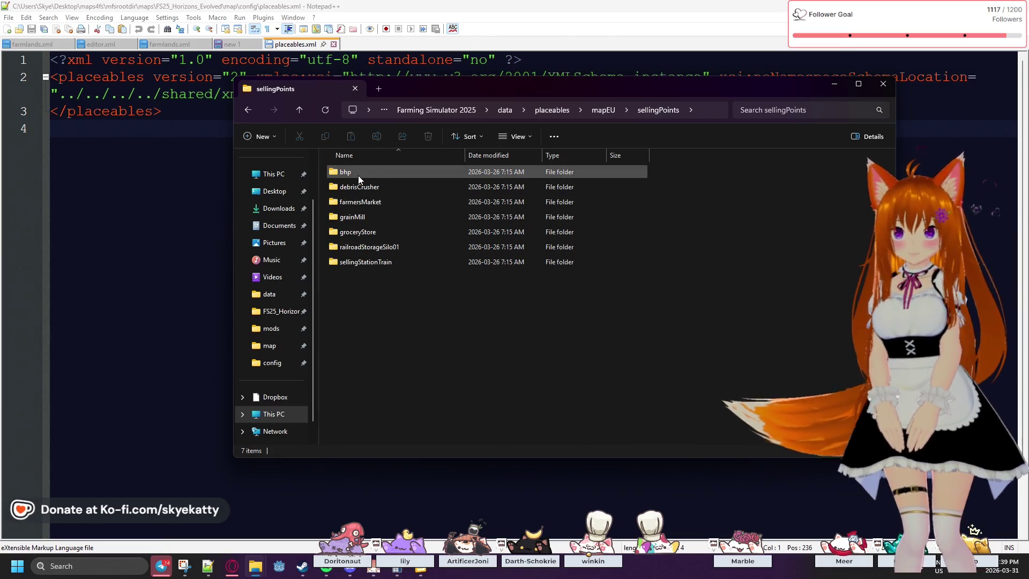
left_click(249, 114)
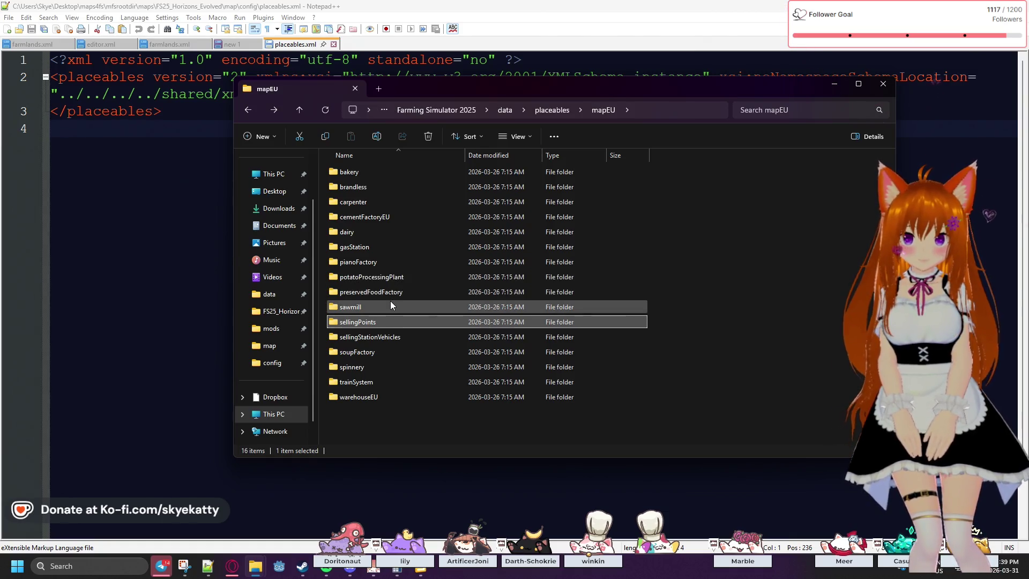
mouse_move(390, 305)
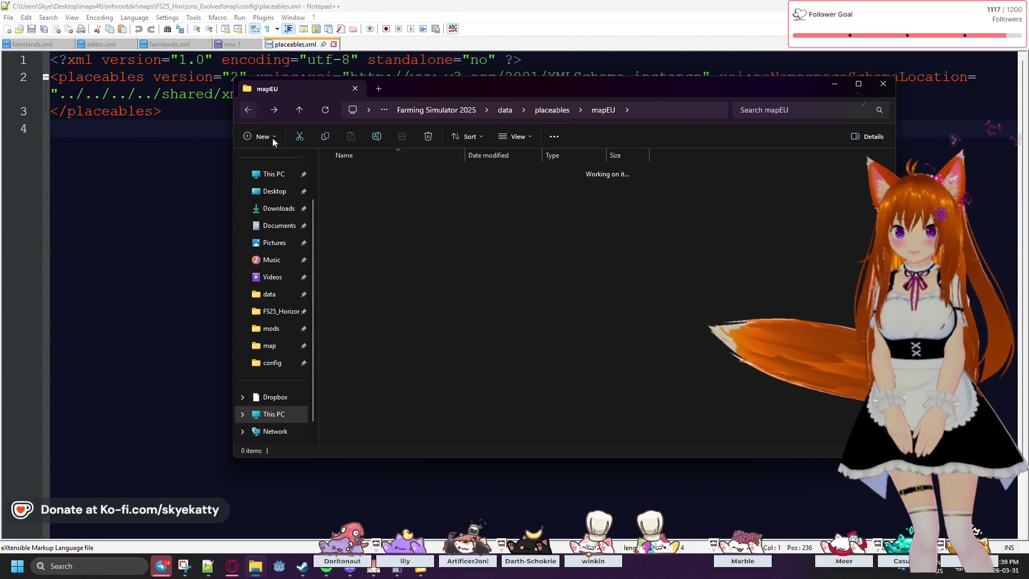
key("alt+Up")
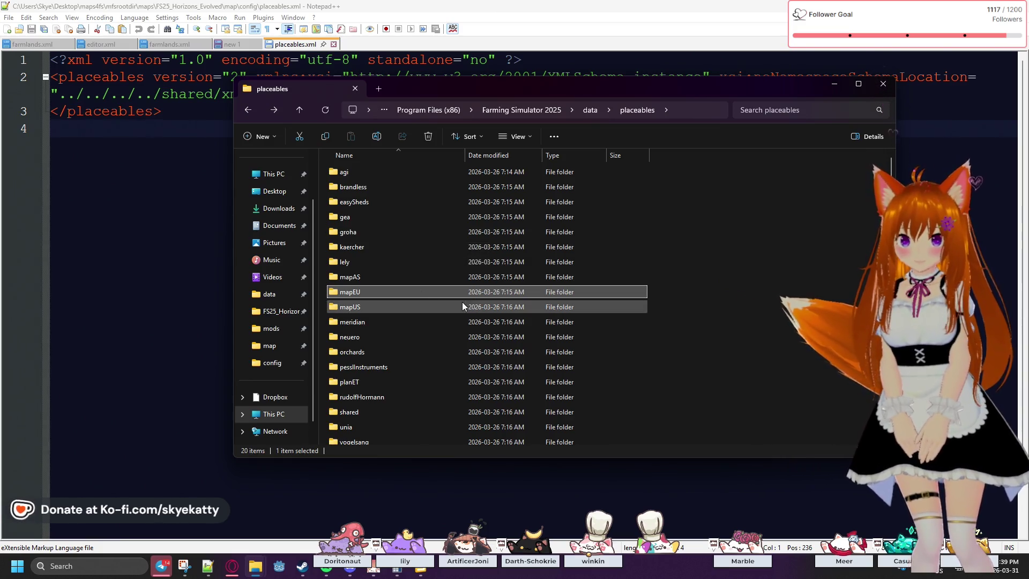
scroll(461, 301, "down", 1)
mouse_move(461, 304)
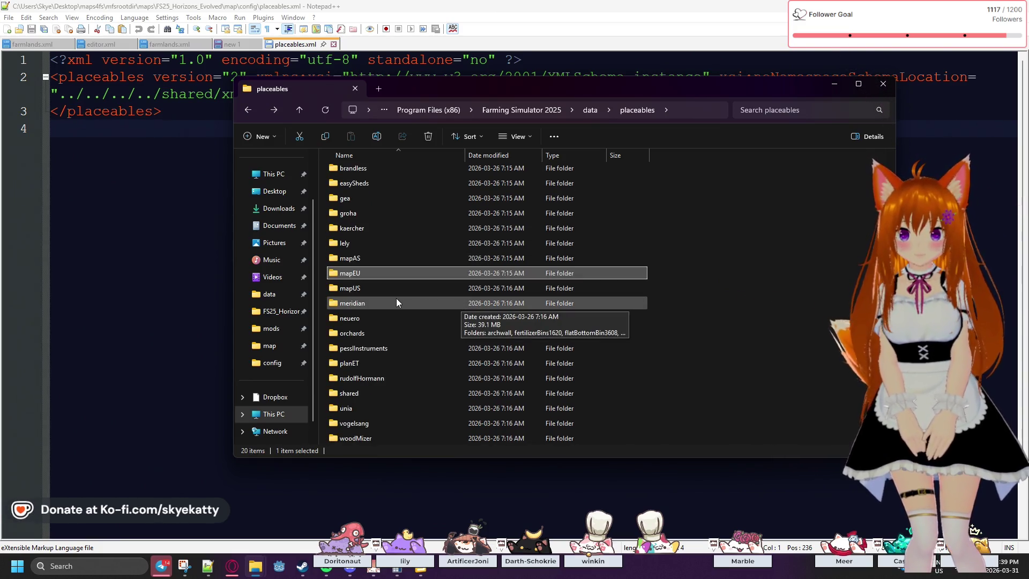
double_click(361, 396)
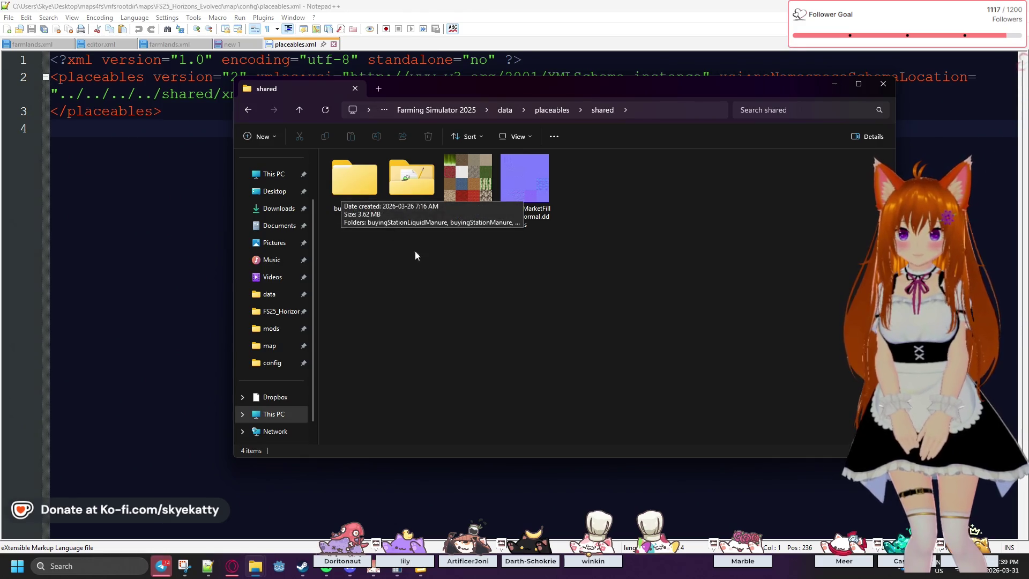
left_click(414, 189)
double_click(414, 190)
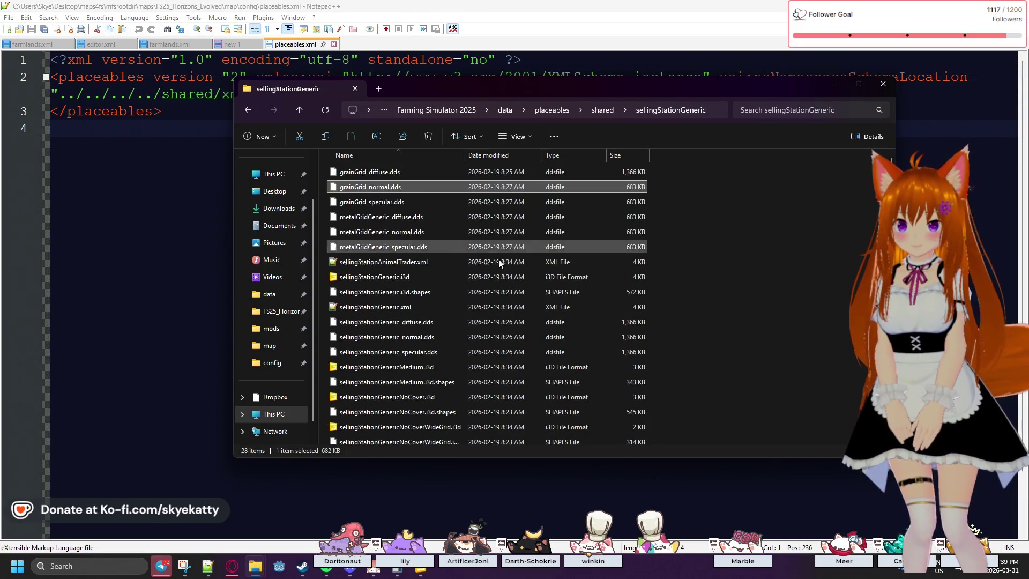
scroll(700, 252, "down", 3)
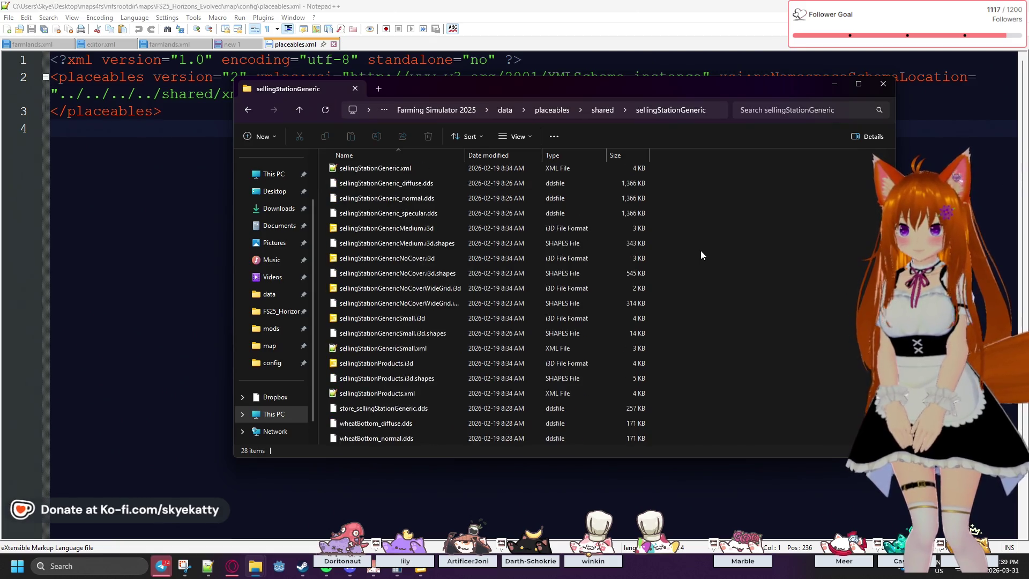
key("alt+Left")
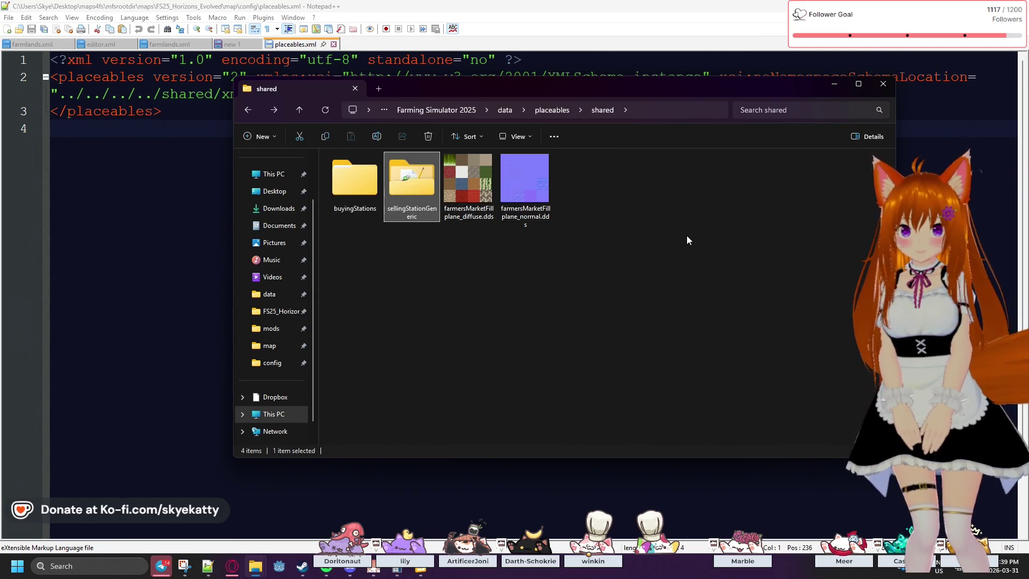
key("alt+Left")
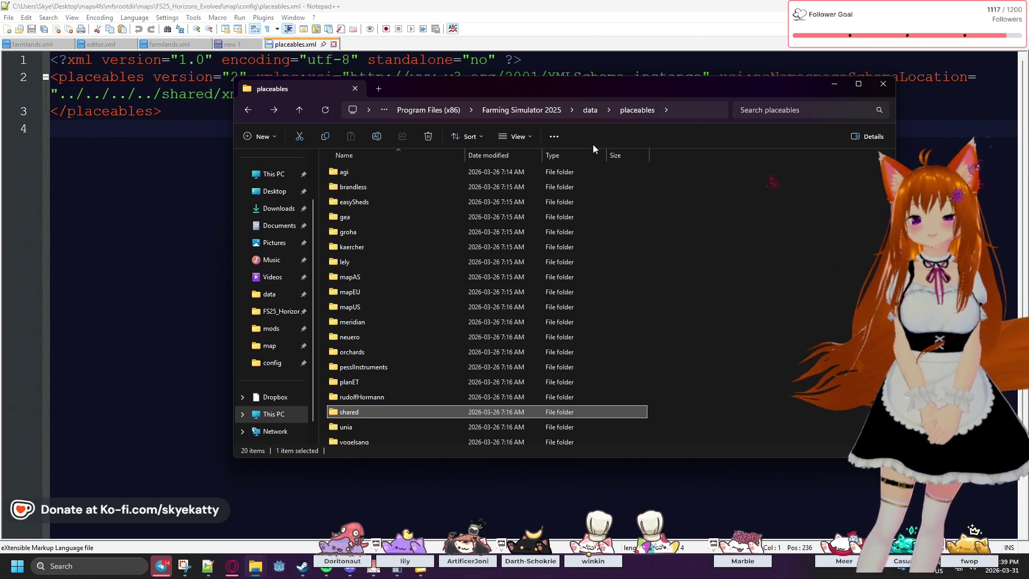
scroll(566, 244, "down", 1)
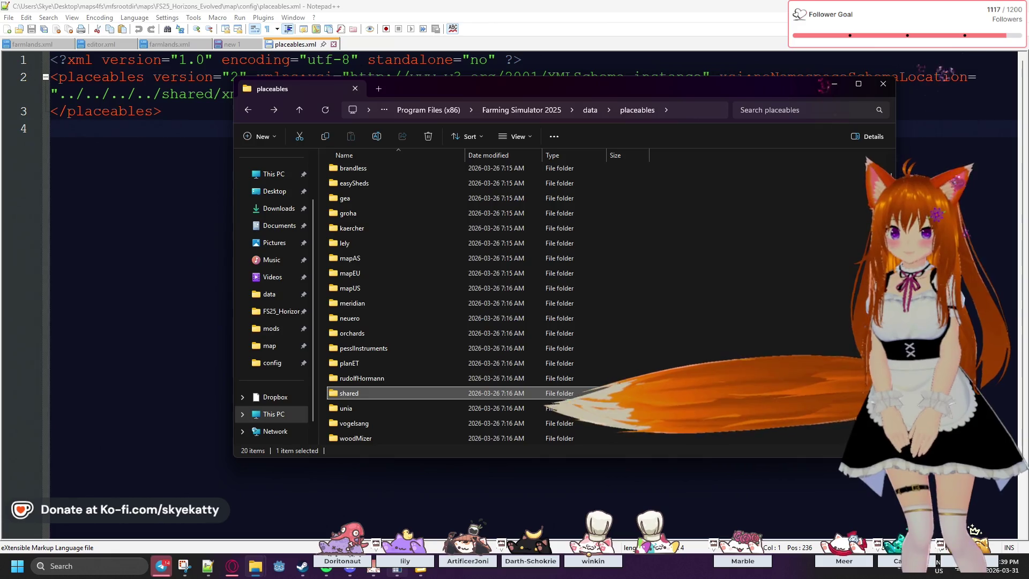
mouse_move(397, 569)
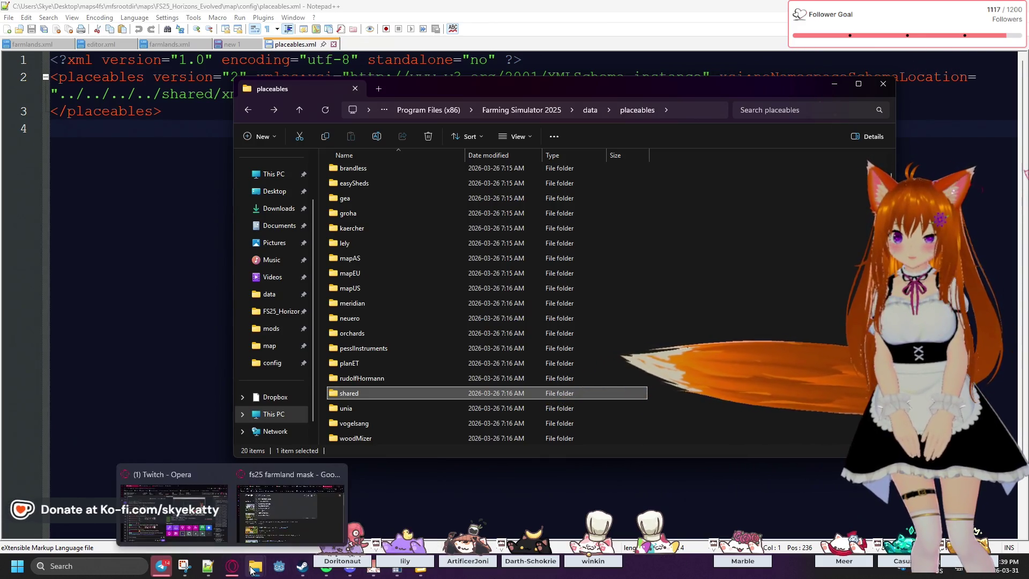
mouse_move(232, 570)
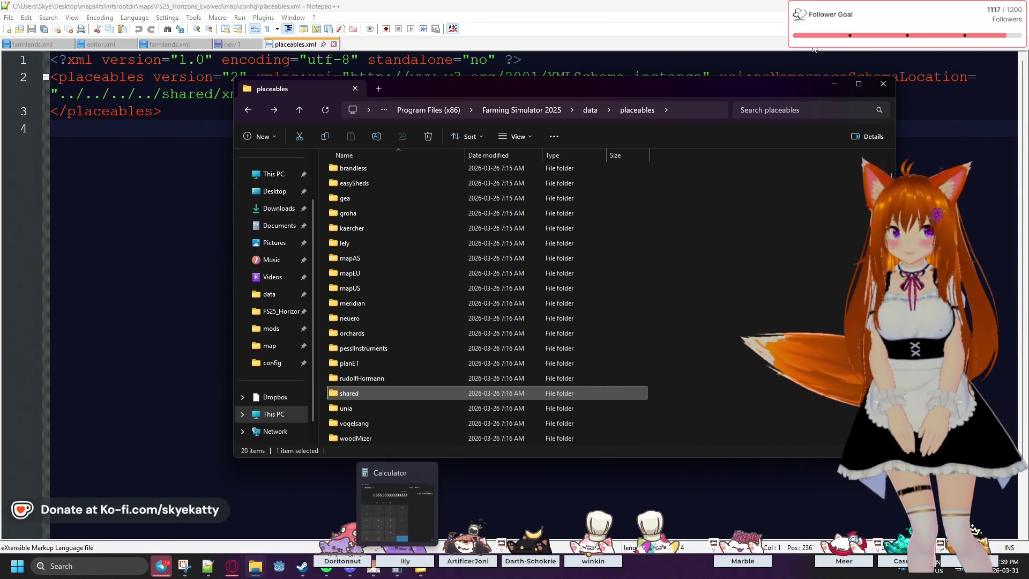
left_click(399, 507)
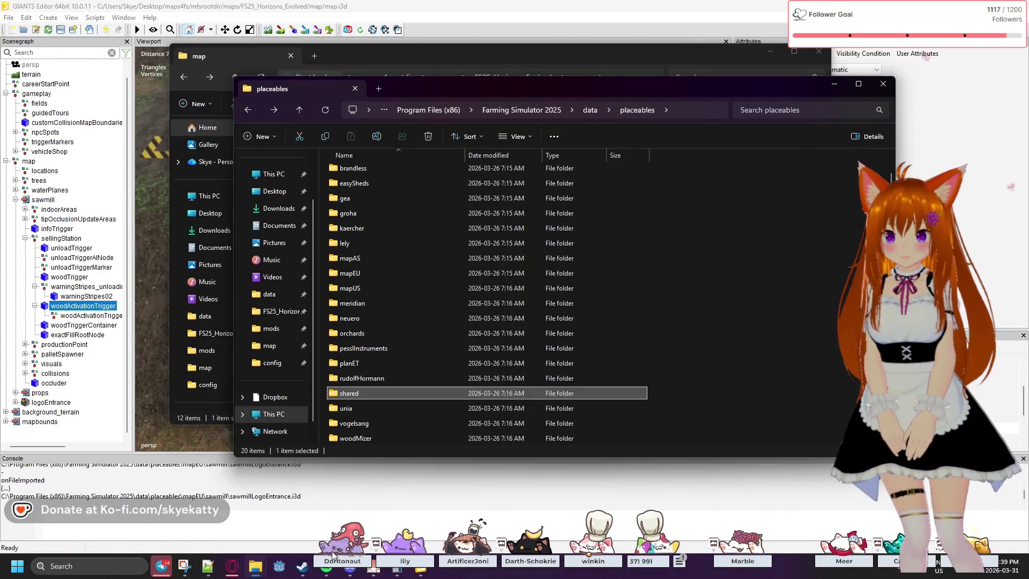
Bring the mods folder window forward and open the FS25_NewFrontier mod folder.
mouse_move(303, 567)
scroll(472, 334, "up", 1)
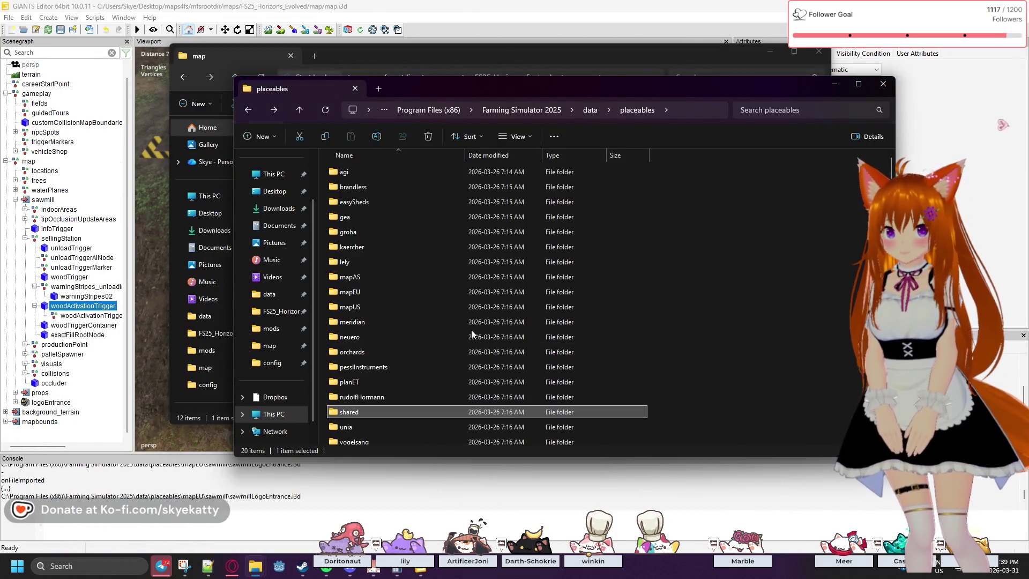
mouse_move(256, 566)
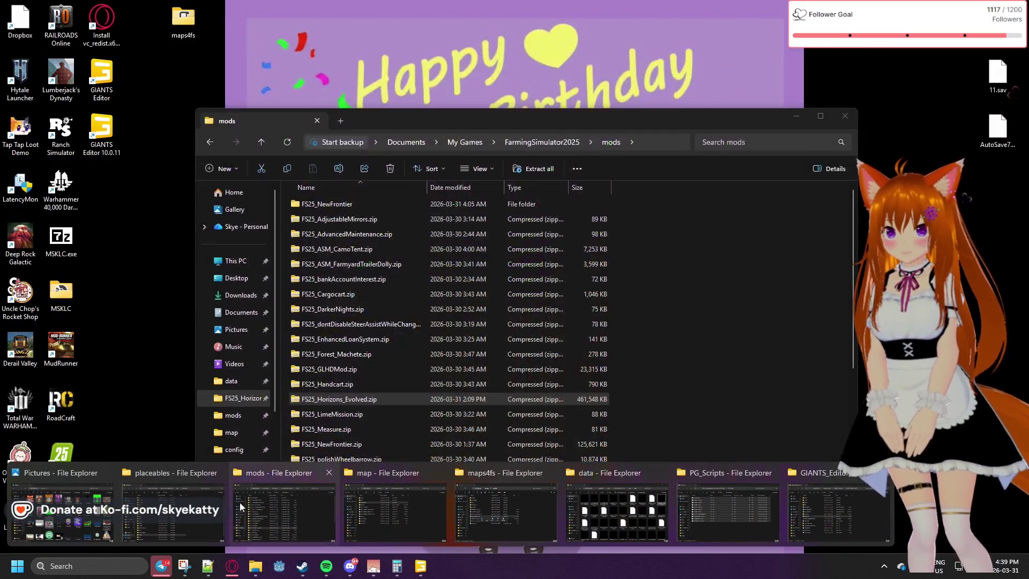
left_click(239, 505)
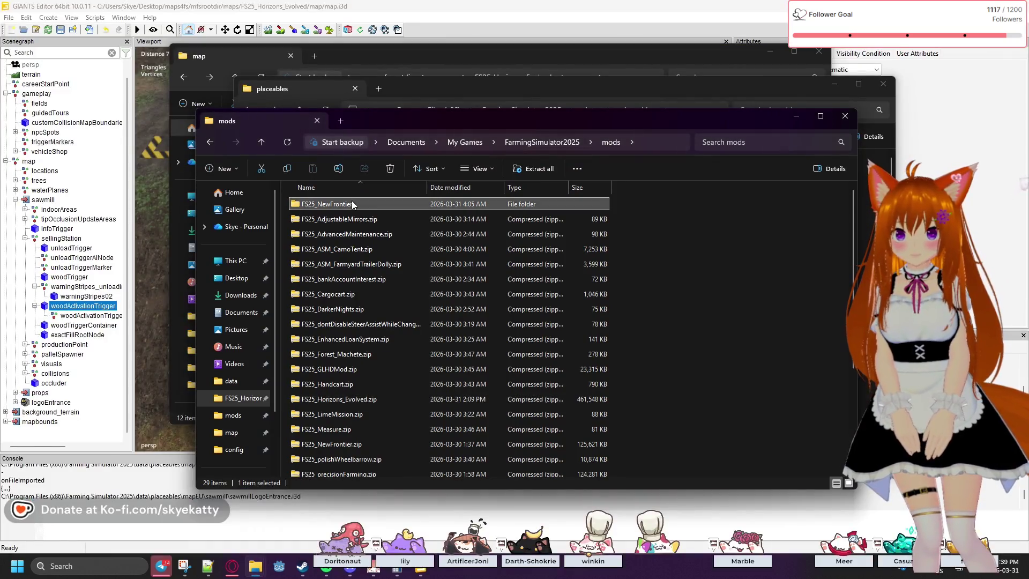
double_click(351, 202)
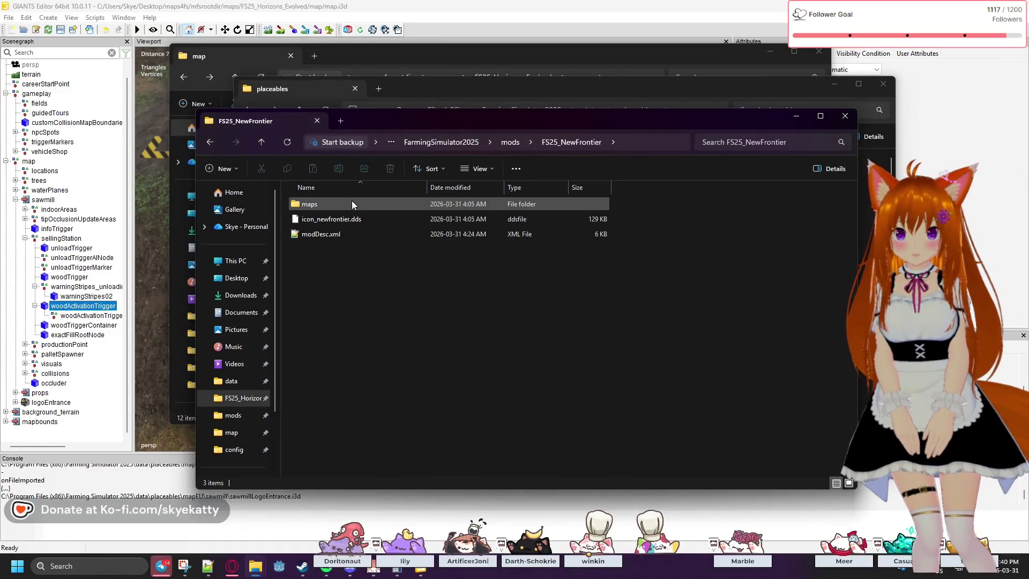
Go into maps, then newfrontier, and open its config folder of XML files.
left_click(318, 208)
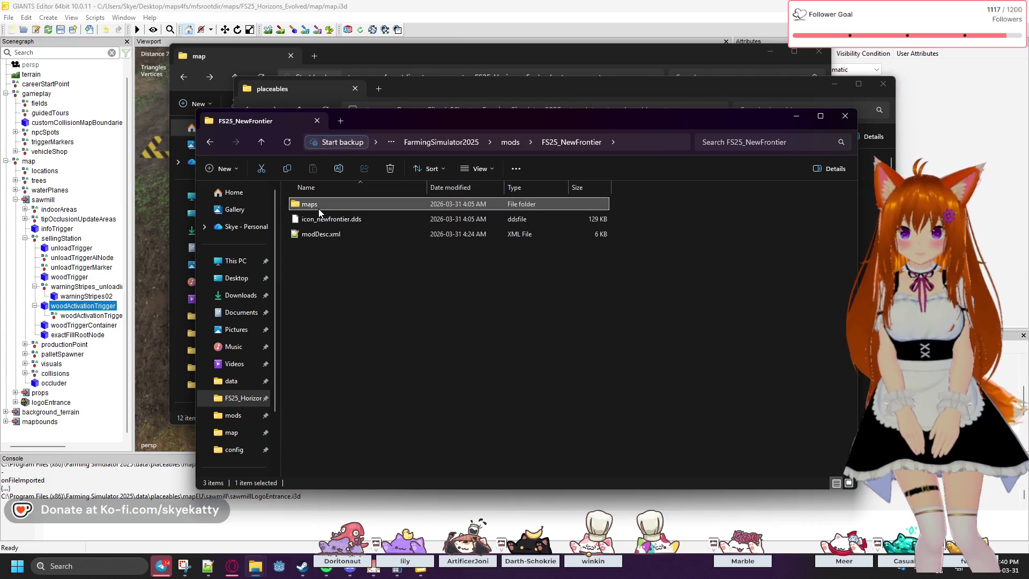
double_click(317, 203)
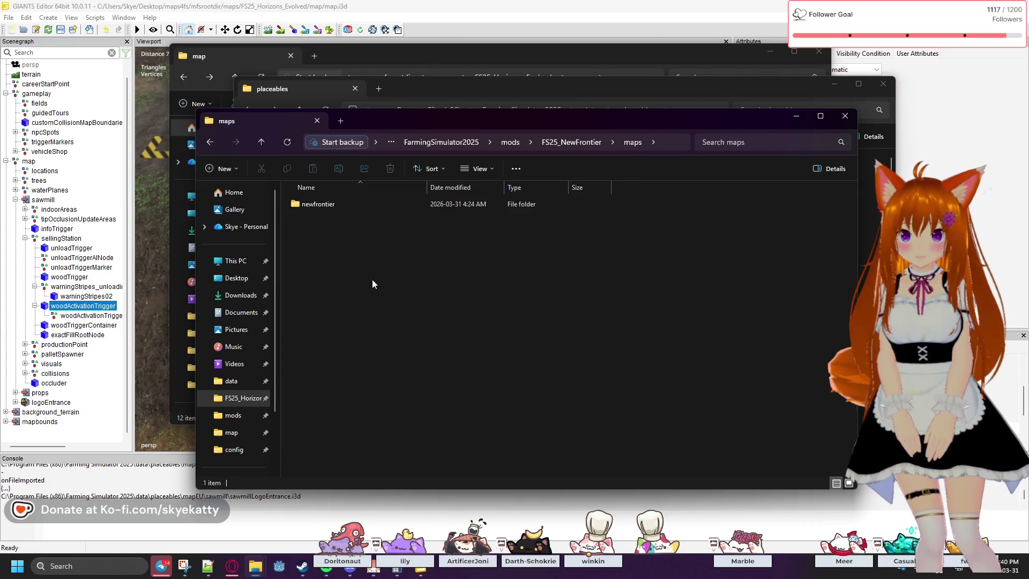
double_click(342, 205)
scroll(344, 231, "down", 3)
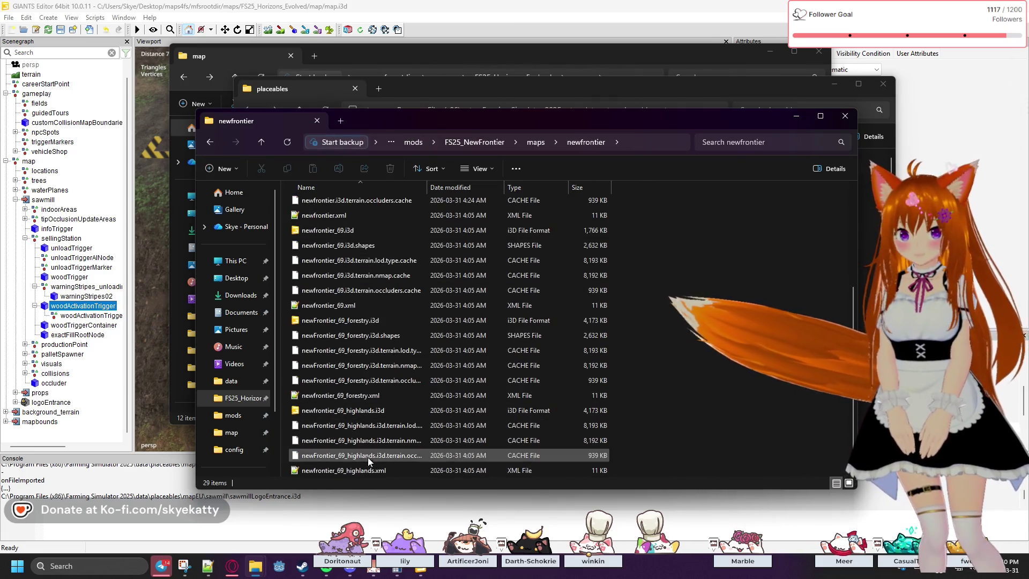
scroll(370, 450, "up", 3)
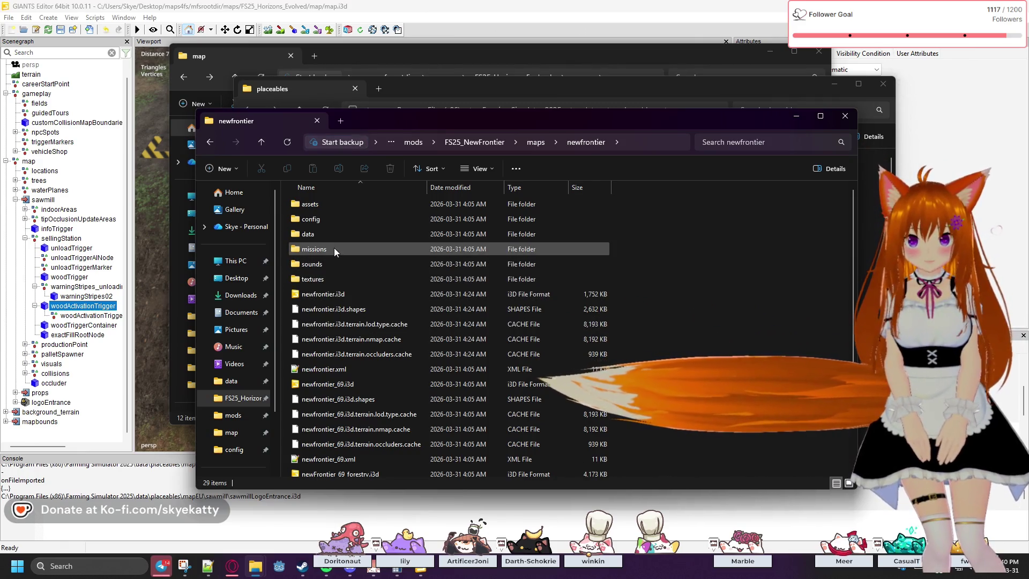
left_click(322, 234)
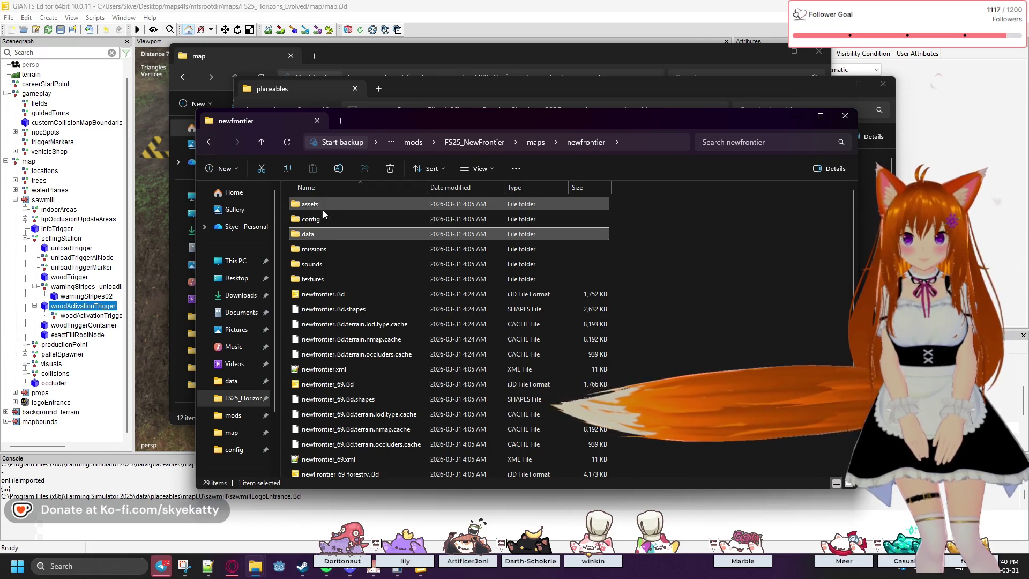
double_click(322, 217)
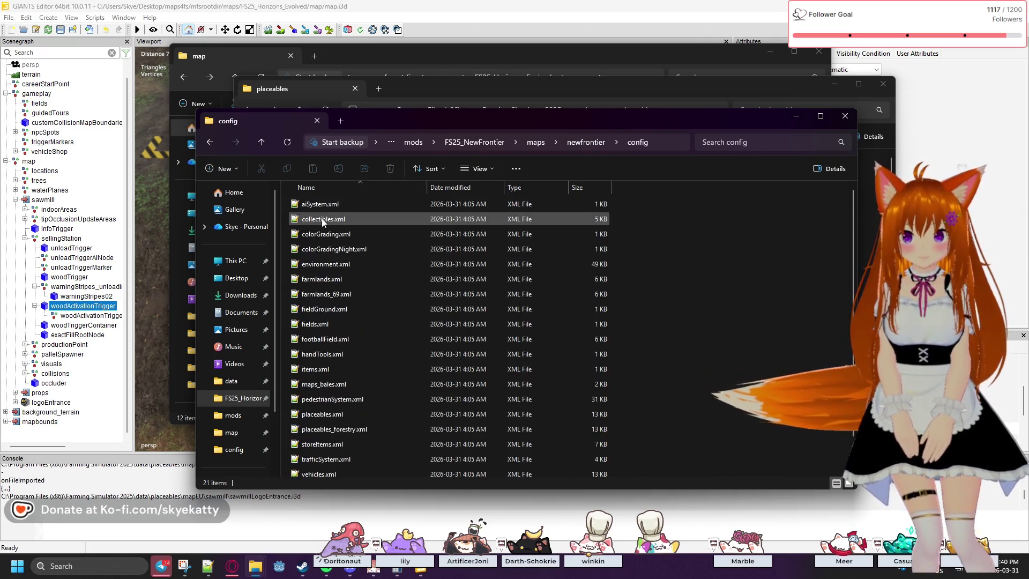
scroll(338, 321, "down", 1)
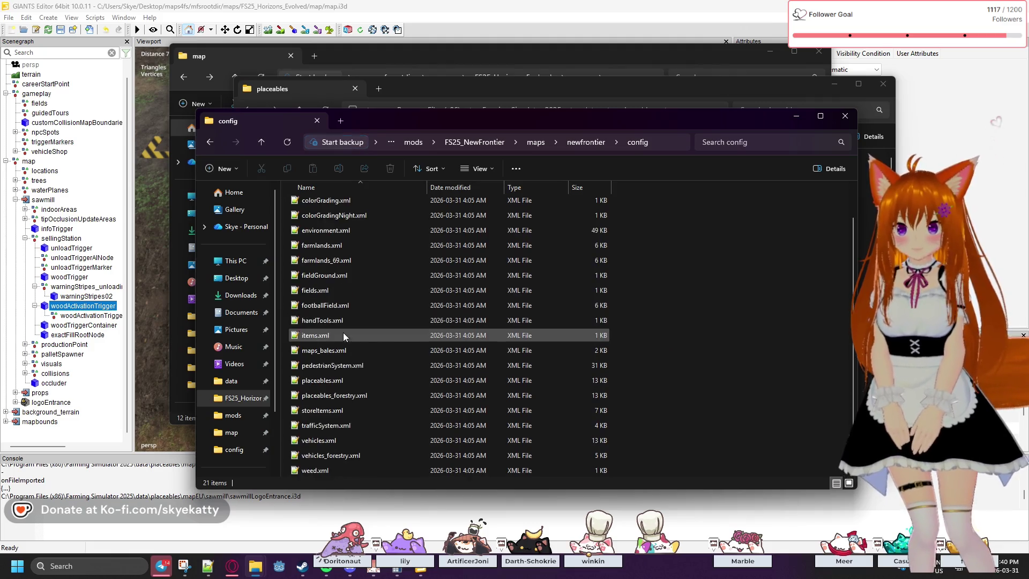
Open FS25_NewFrontier's placeables.xml in Notepad++ and skim its opening entries.
double_click(327, 379)
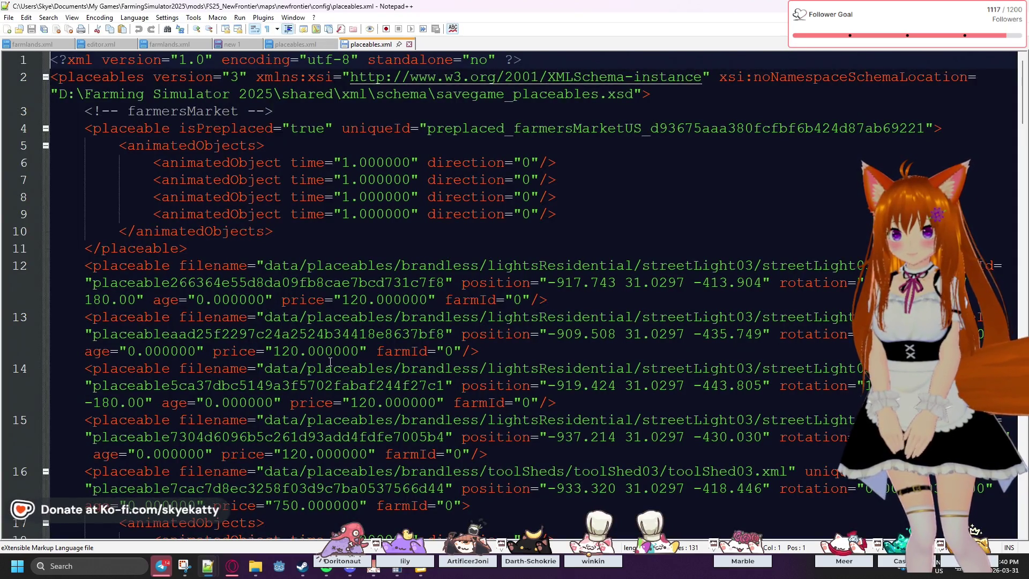
scroll(331, 361, "down", 2)
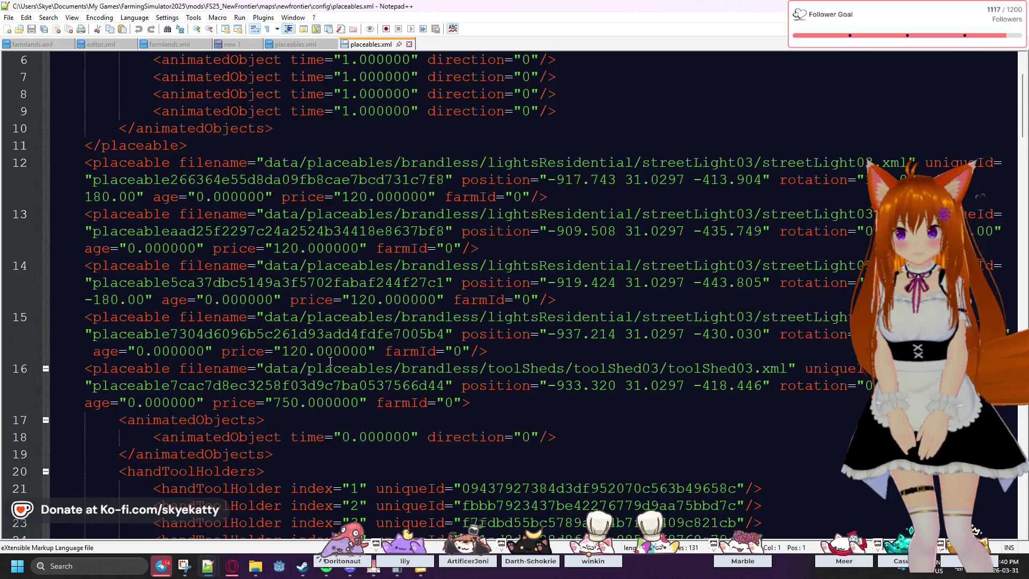
scroll(330, 361, "down", 3)
scroll(331, 361, "up", 3)
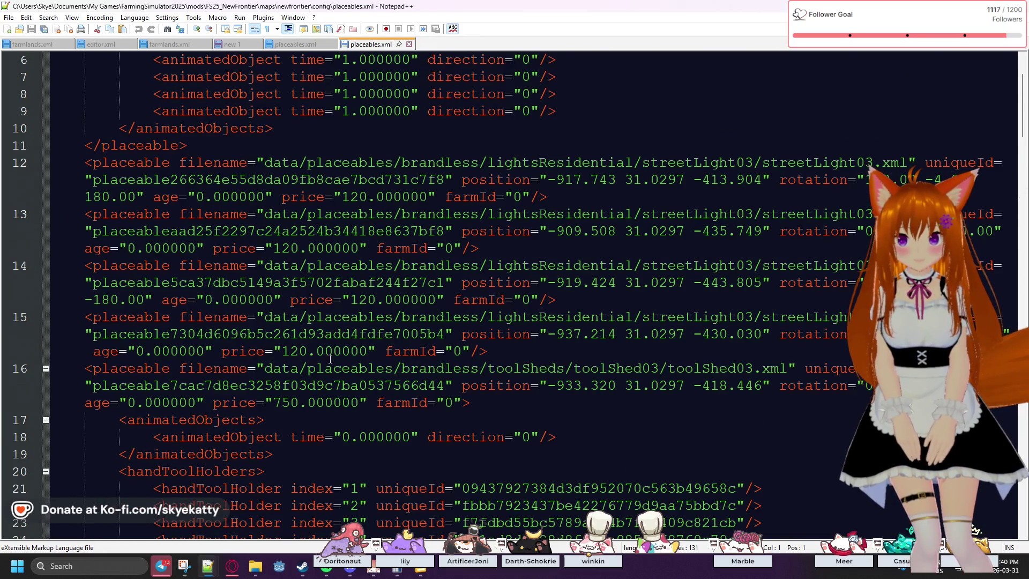
scroll(214, 273, "up", 2)
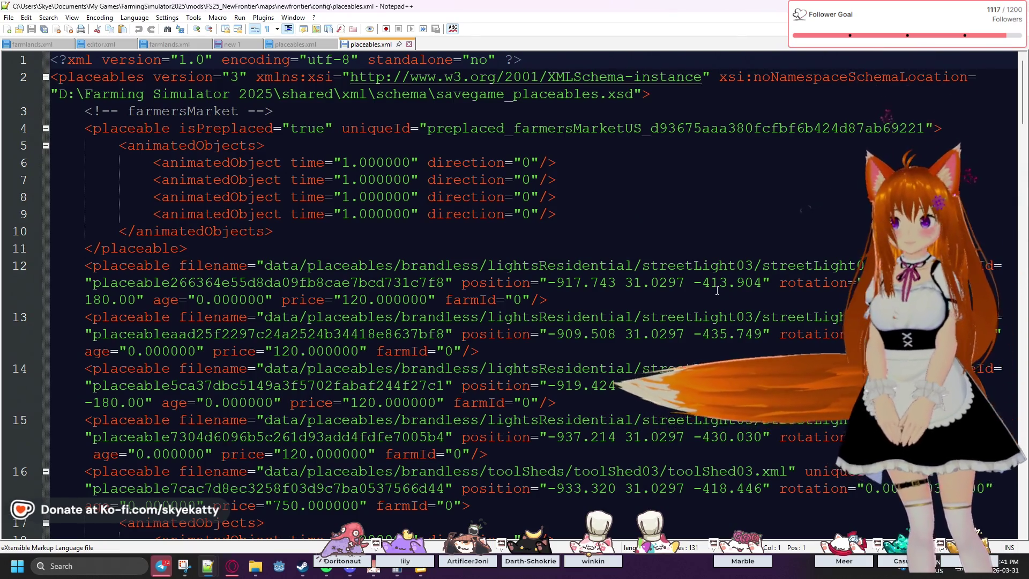
Scroll down to the sawmill entry on lines 47–49 and select it.
scroll(368, 306, "down", 7)
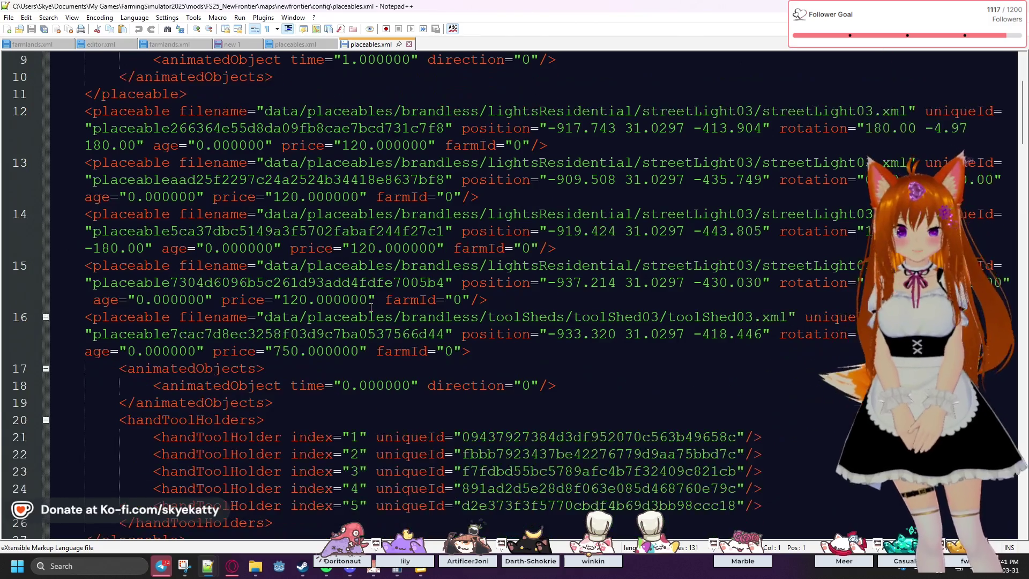
scroll(368, 306, "down", 2)
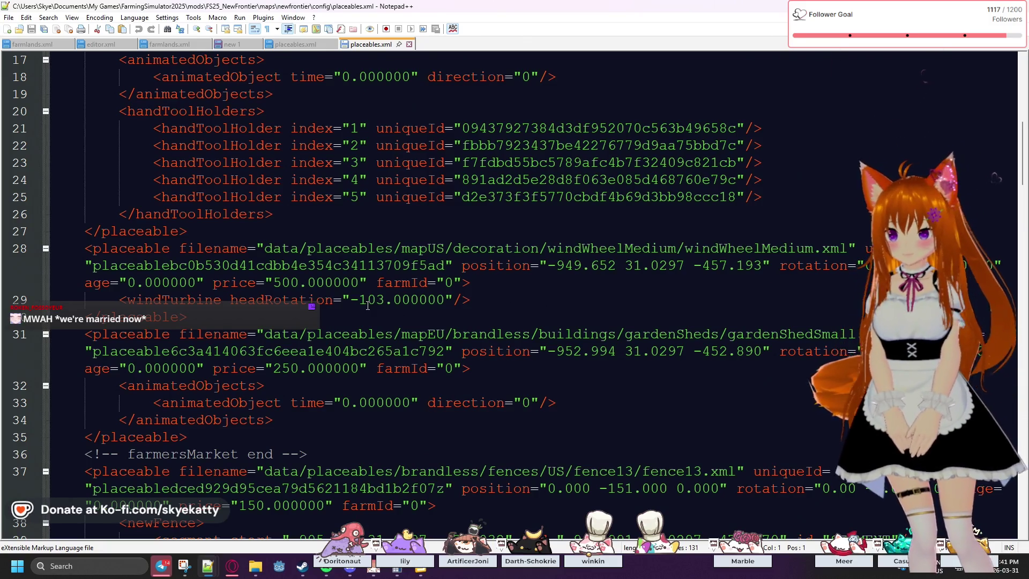
scroll(349, 316, "down", 7)
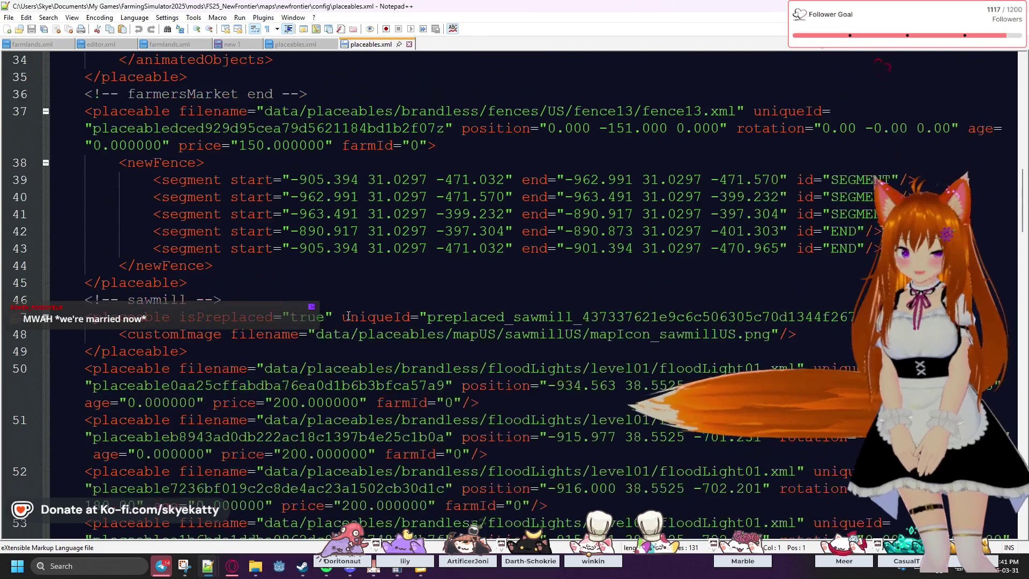
scroll(347, 316, "down", 1)
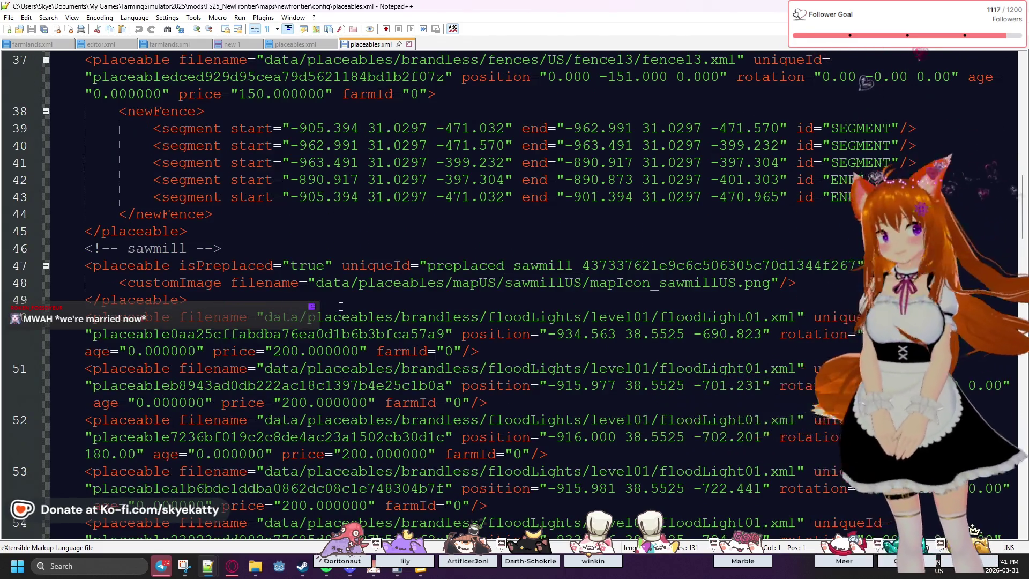
scroll(320, 278, "down", 1)
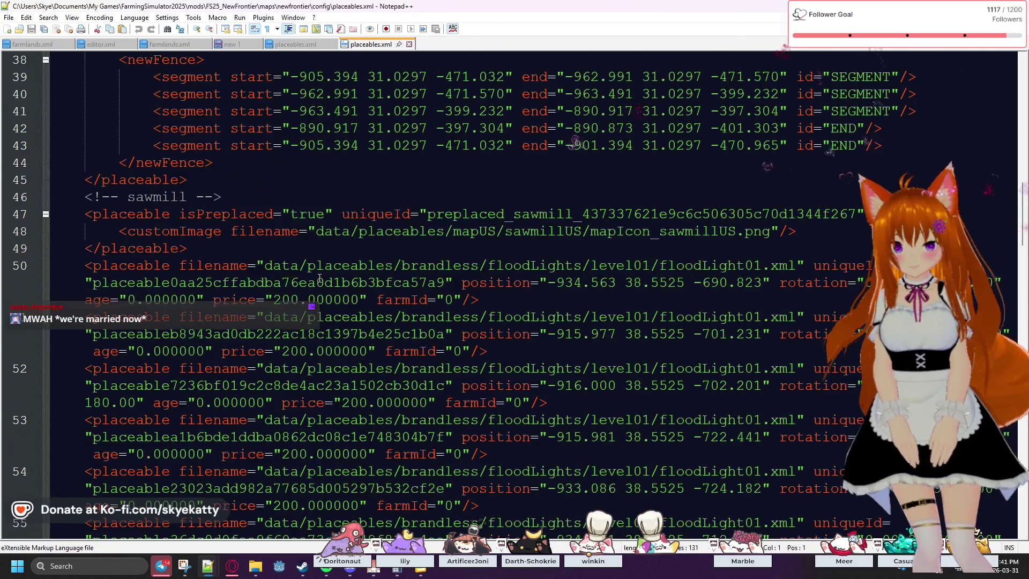
scroll(314, 292, "down", 1)
scroll(313, 292, "up", 3)
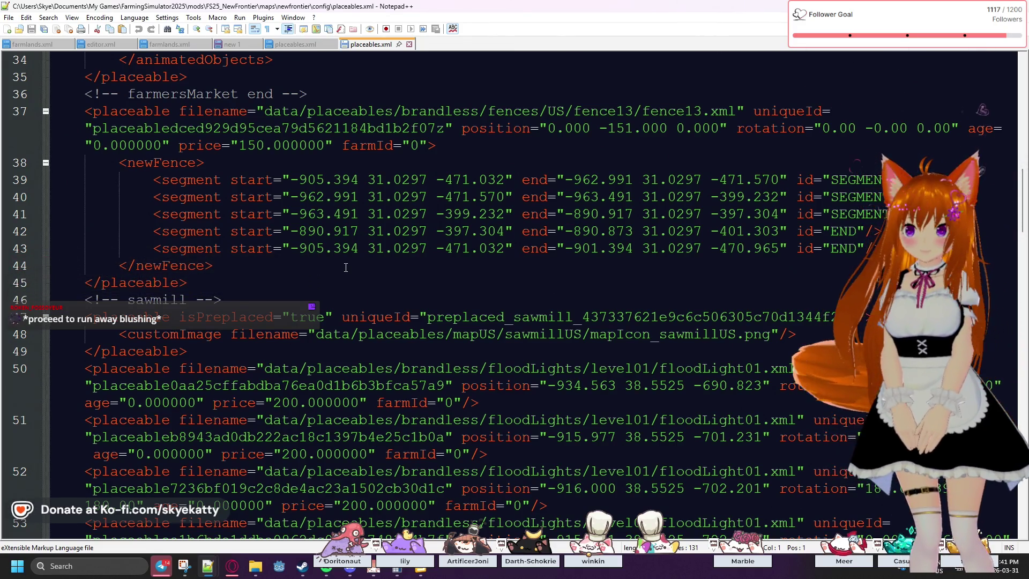
scroll(345, 268, "down", 1)
scroll(345, 268, "down", 1)
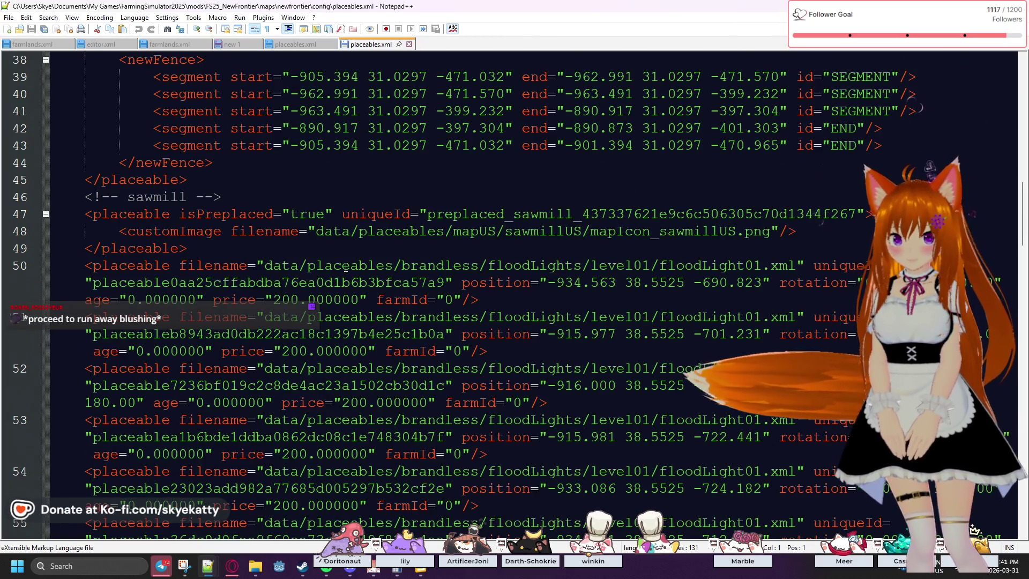
scroll(329, 282, "down", 1)
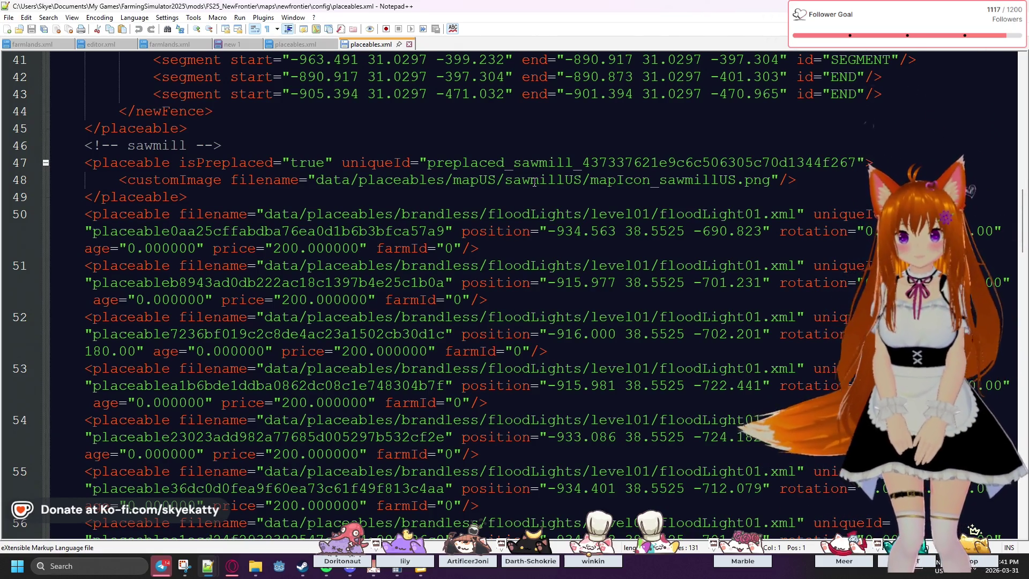
mouse_move(823, 178)
left_mouse_down()
mouse_move(230, 179)
mouse_move(86, 162)
left_mouse_up()
left_click(406, 202)
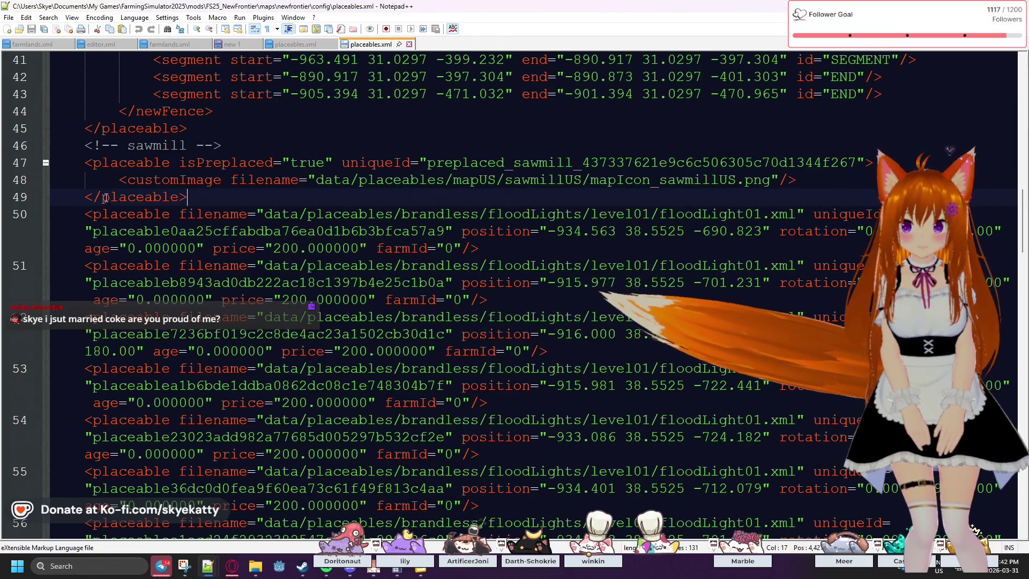
Select the three-line sawmill entry from line 47, review around it, then drag Notepad++ aside.
mouse_move(85, 163)
left_mouse_down()
mouse_move(160, 184)
mouse_move(220, 183)
mouse_move(217, 193)
left_mouse_up()
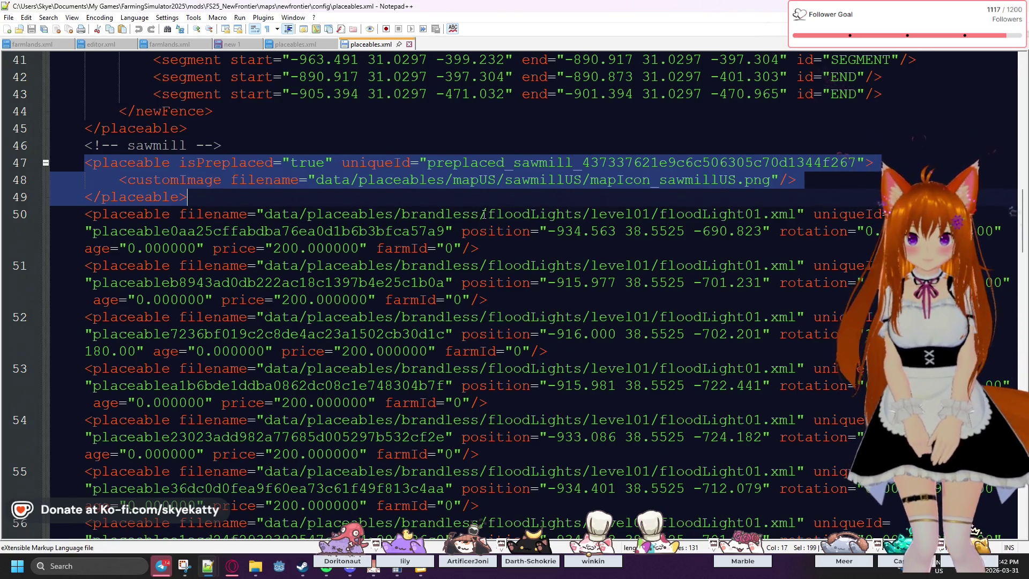
scroll(476, 214, "down", 3)
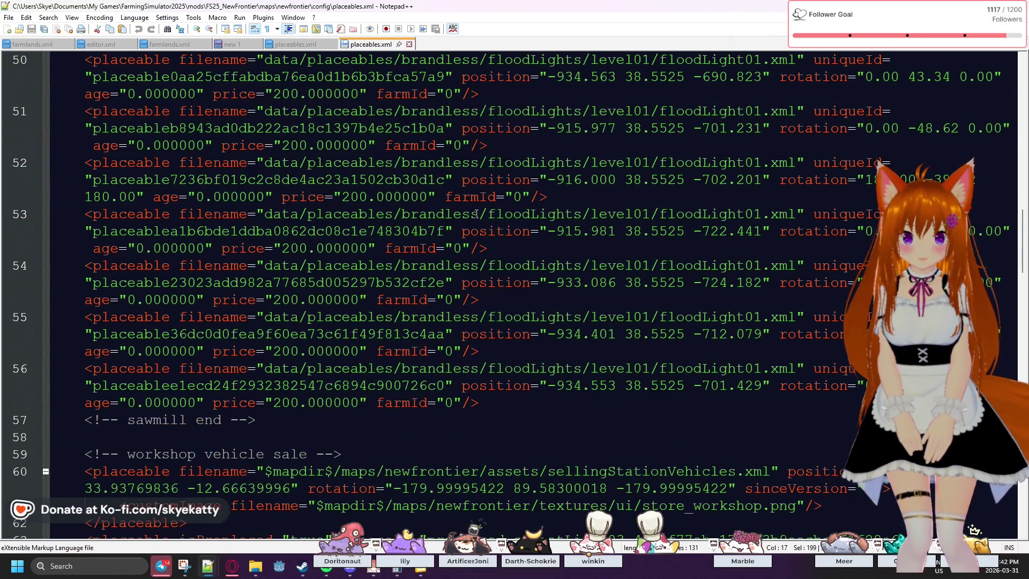
scroll(476, 214, "down", 1)
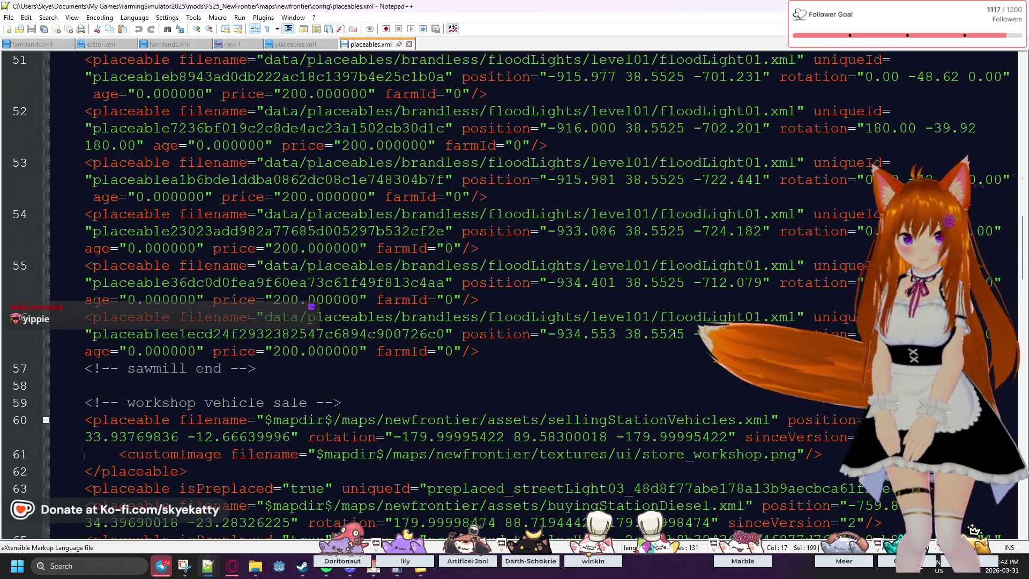
scroll(751, 312, "up", 4)
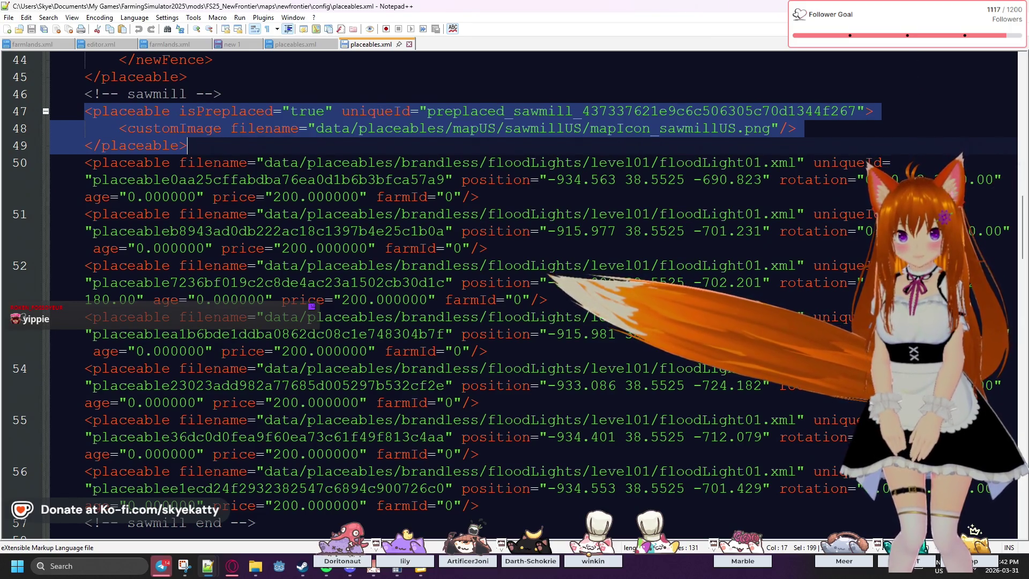
scroll(738, 305, "up", 2)
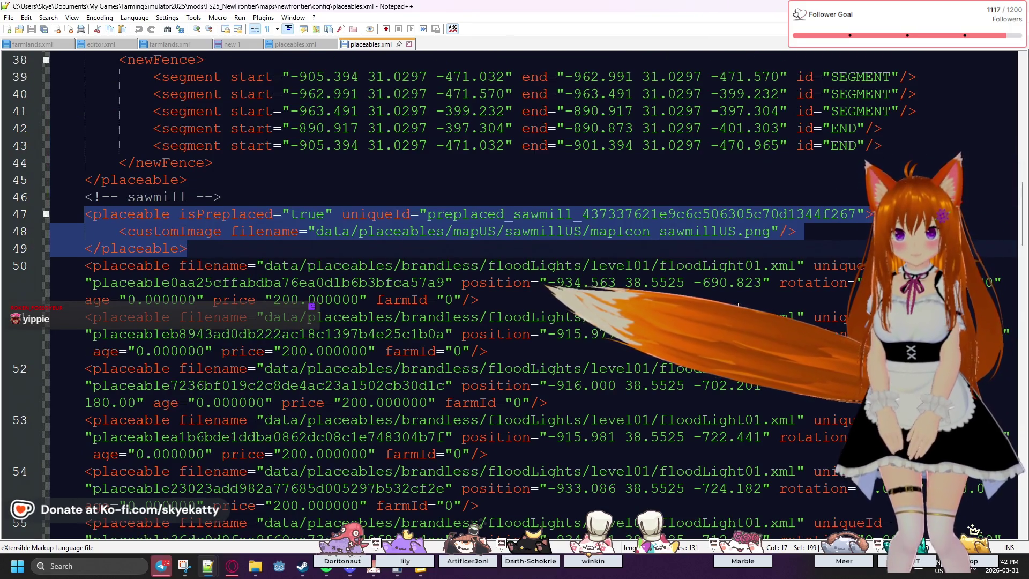
scroll(738, 306, "up", 1)
scroll(738, 306, "up", 1)
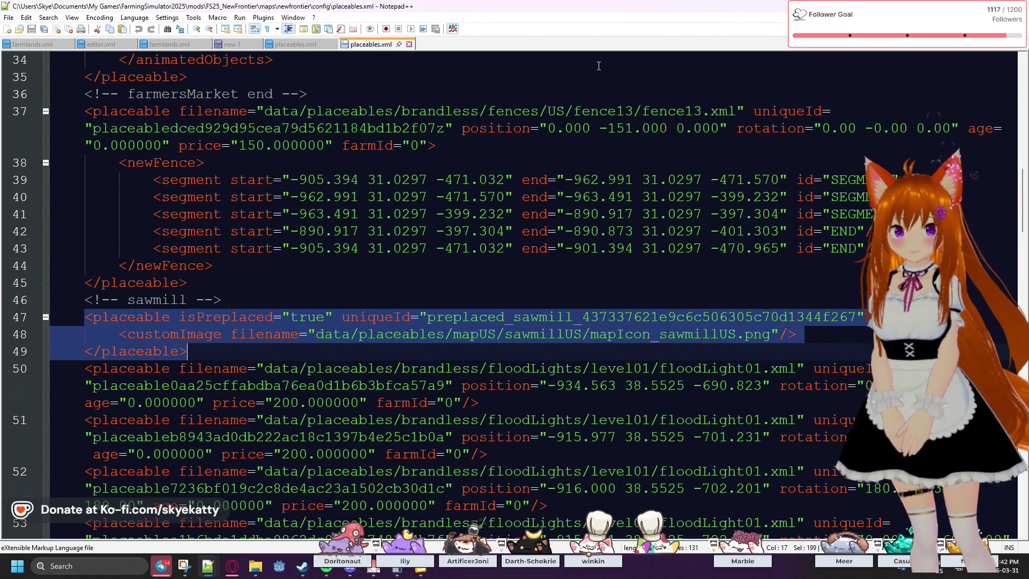
mouse_move(573, 12)
left_mouse_down()
mouse_move(968, 94)
mouse_move(1028, 96)
left_mouse_up()
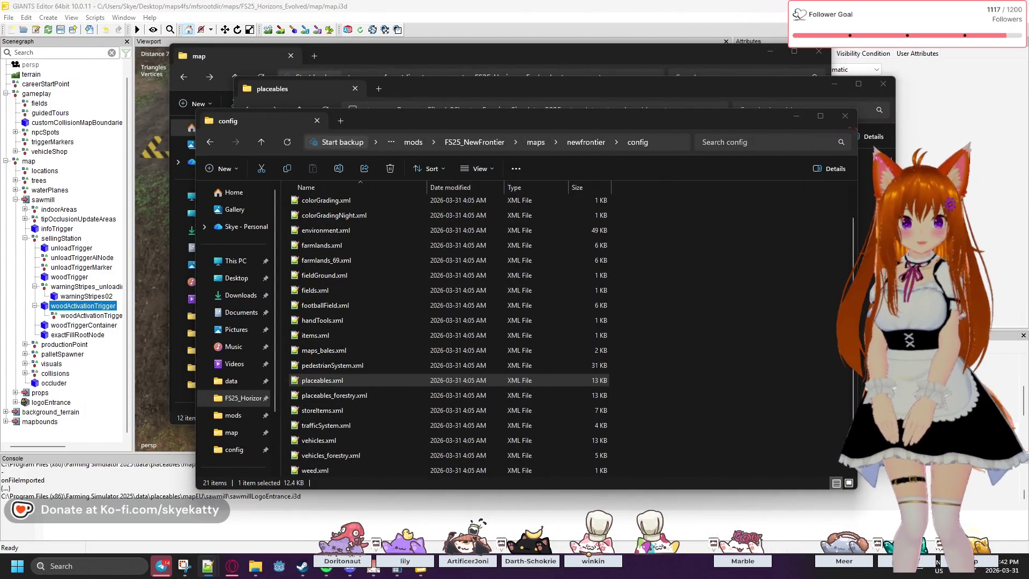
Return to GIANTS Editor, collapse the sawmill branch in the Scenegraph and select the sawmill node.
left_click(63, 430)
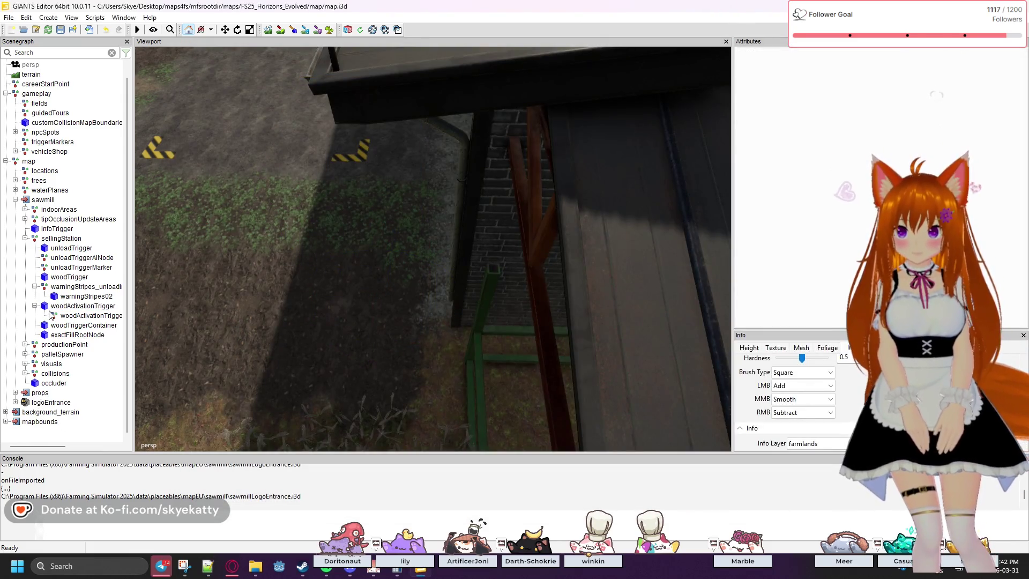
scroll(262, 231, "down", 3)
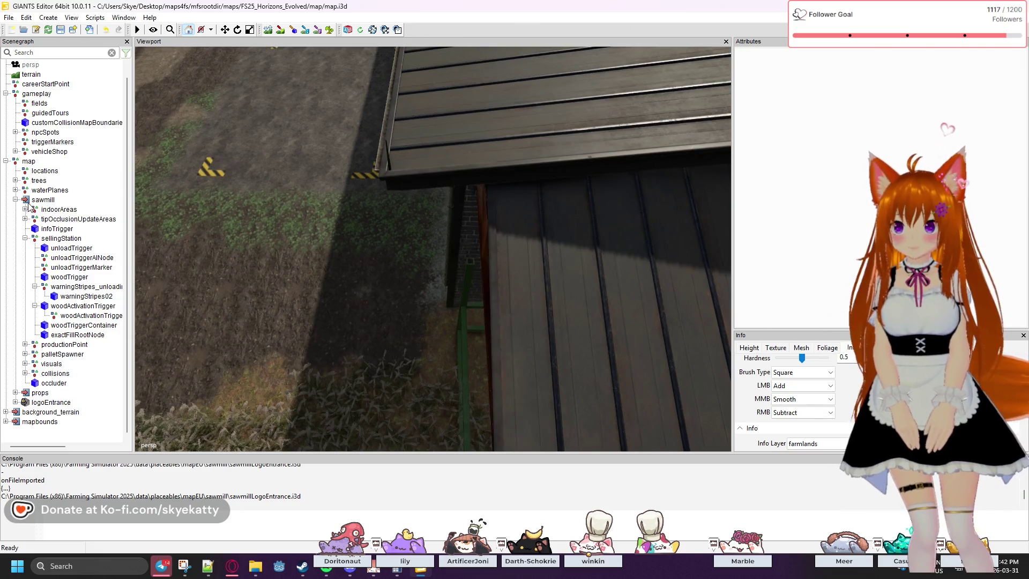
left_click(16, 200)
left_click(42, 209)
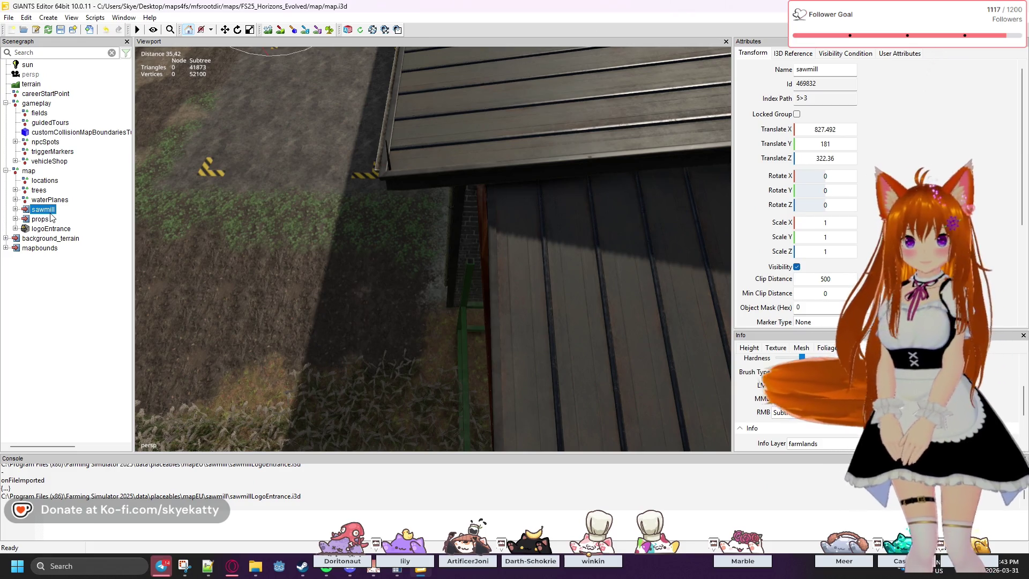
Review the sawmill node's Transform, I3D Reference, Visibility Condition and User Attributes settings.
scroll(960, 215, "down", 3)
scroll(960, 214, "up", 3)
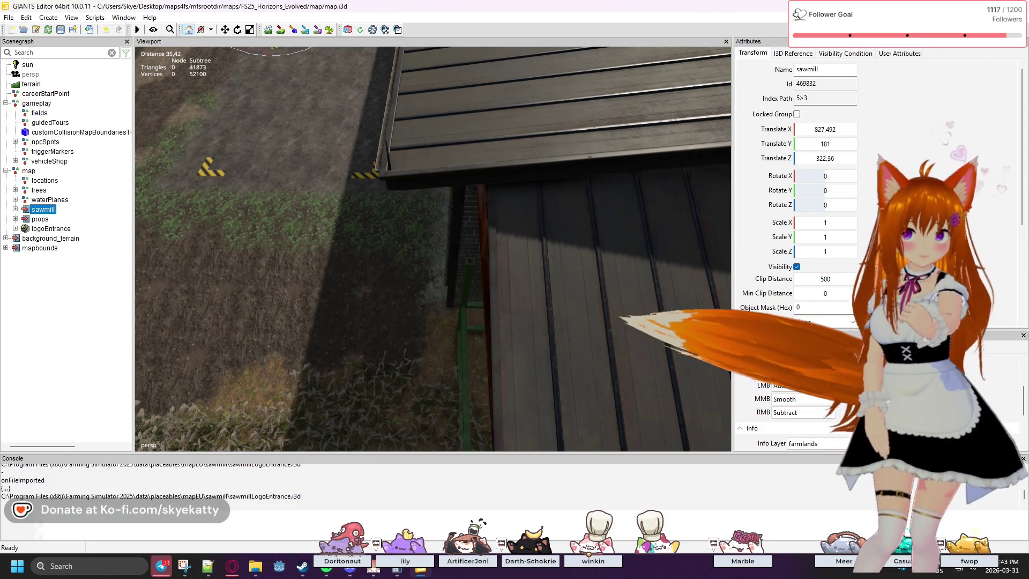
scroll(956, 210, "down", 3)
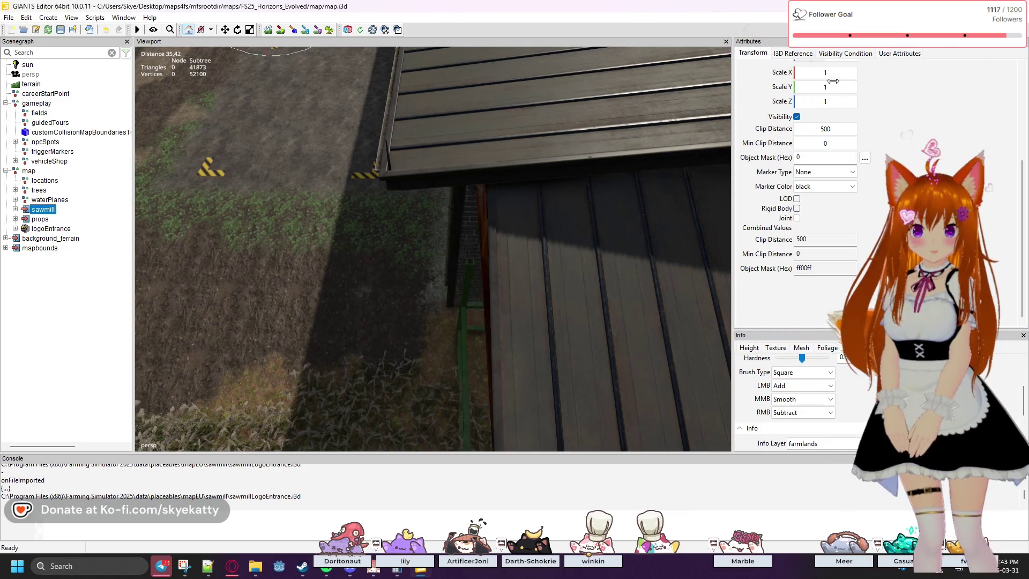
left_click(807, 54)
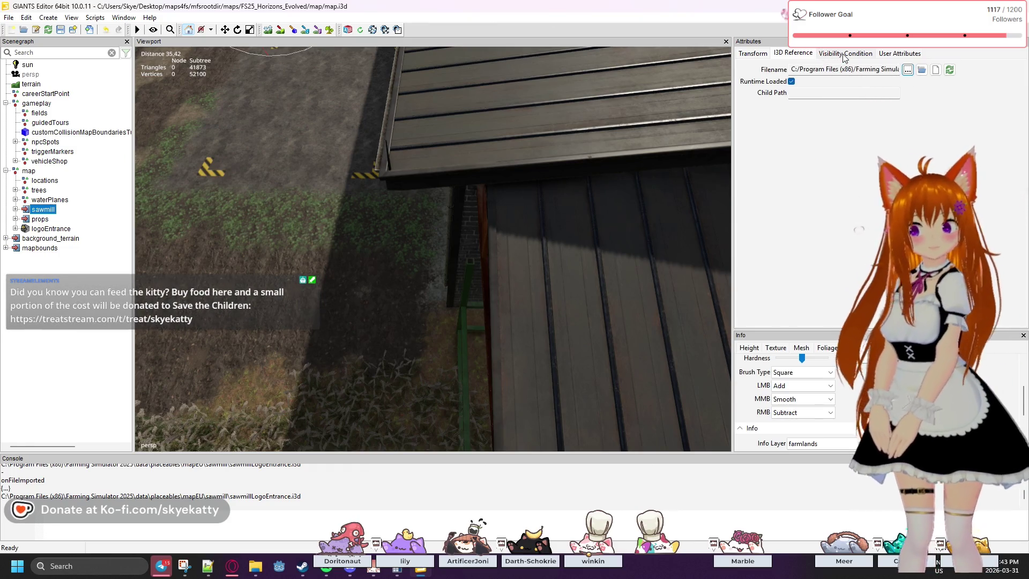
left_click(843, 54)
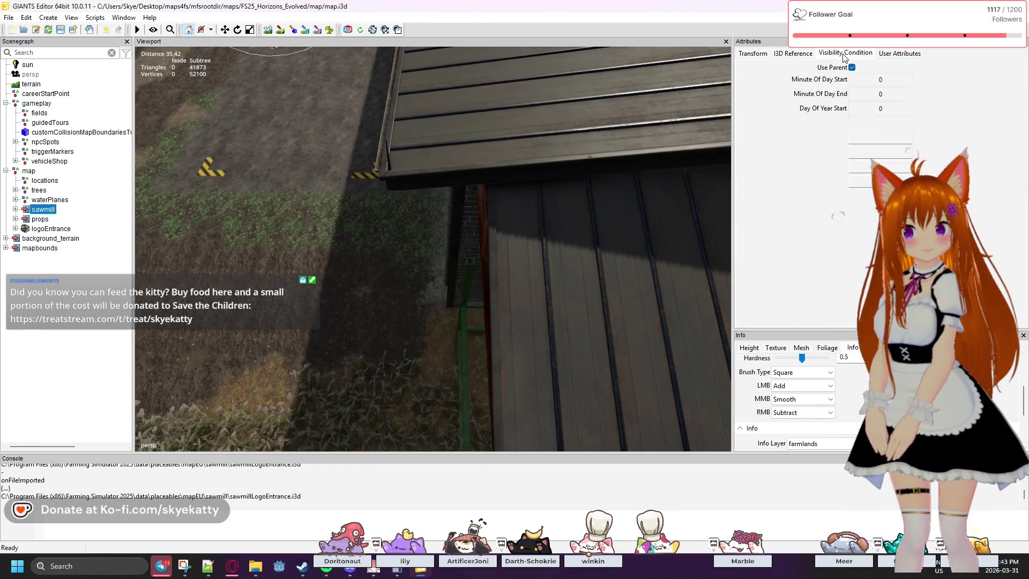
left_click(894, 54)
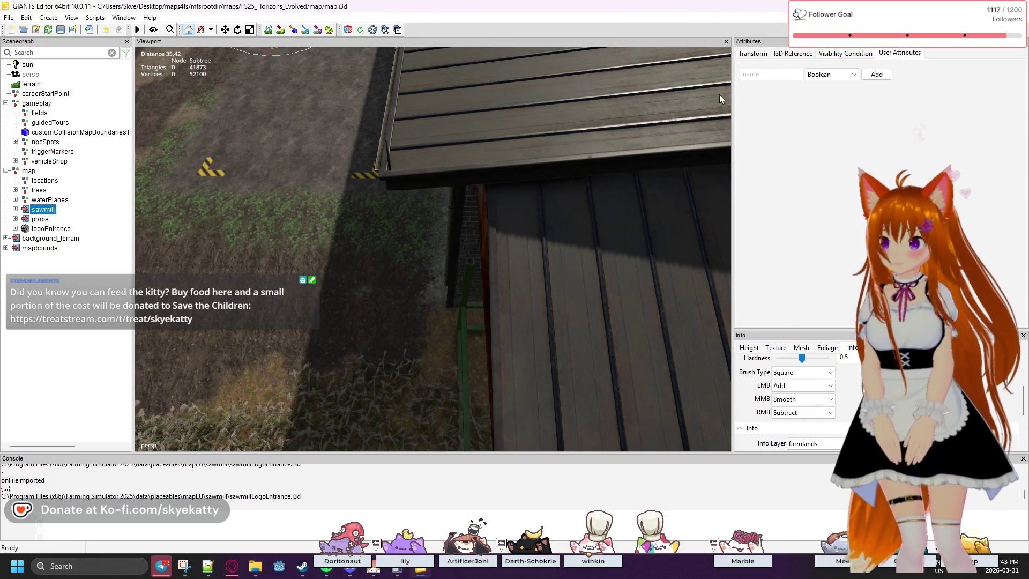
right_click(33, 210)
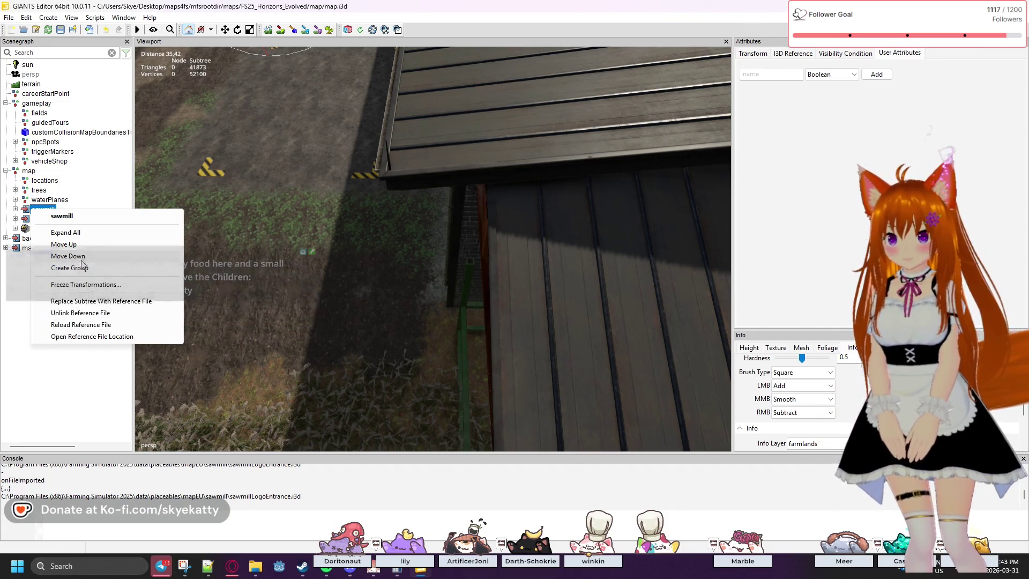
Leave Freeze Transformations unapplied, expand and select sawmill, and frame the whole building in the viewport.
left_click(41, 285)
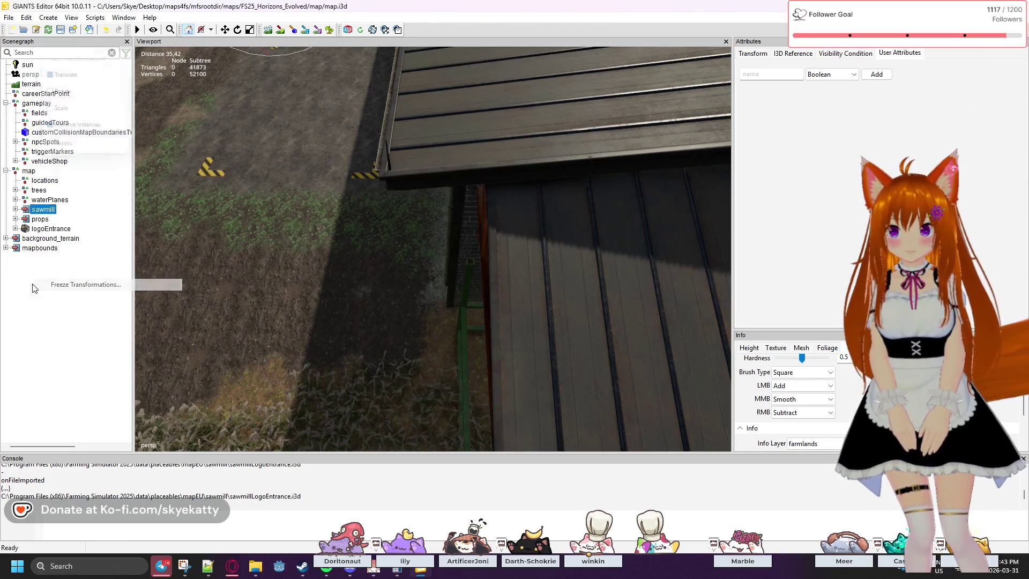
left_click(101, 154)
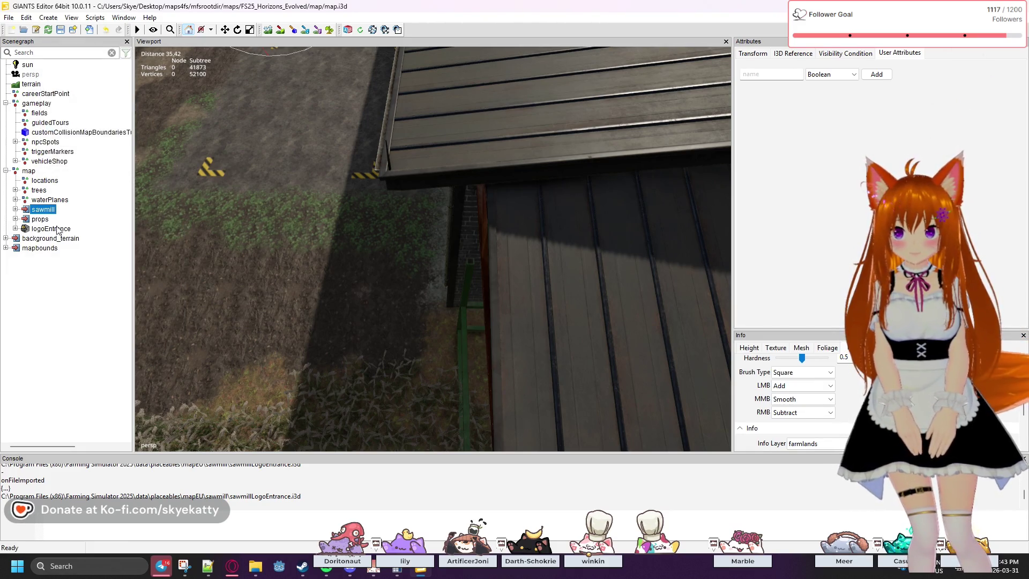
left_click(15, 210)
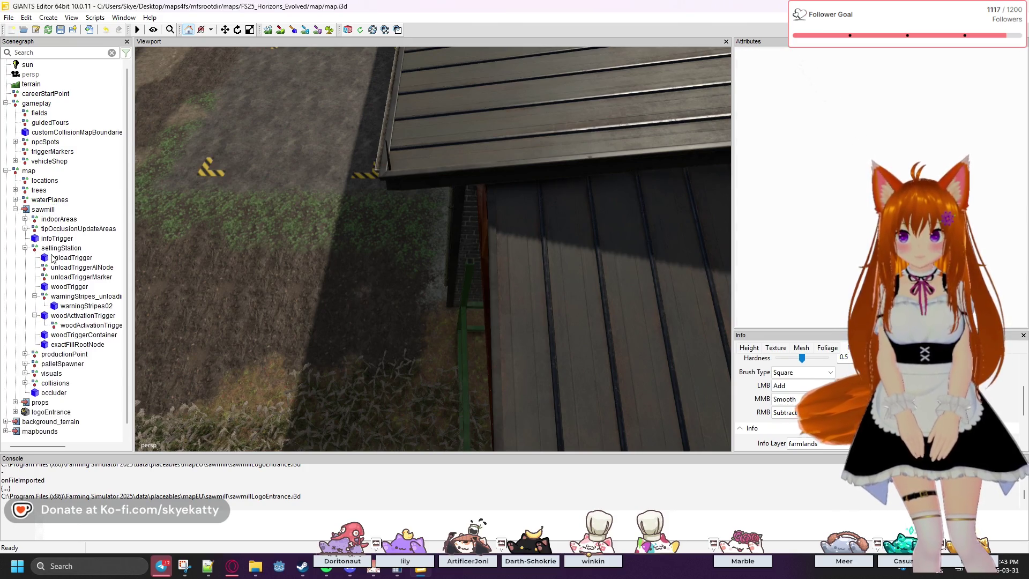
left_click(49, 210)
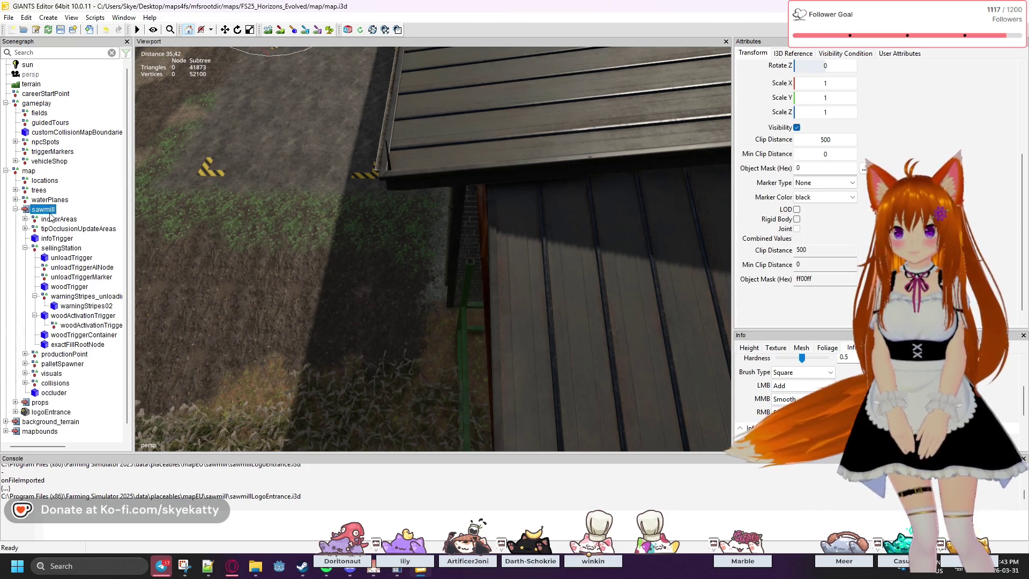
key("f")
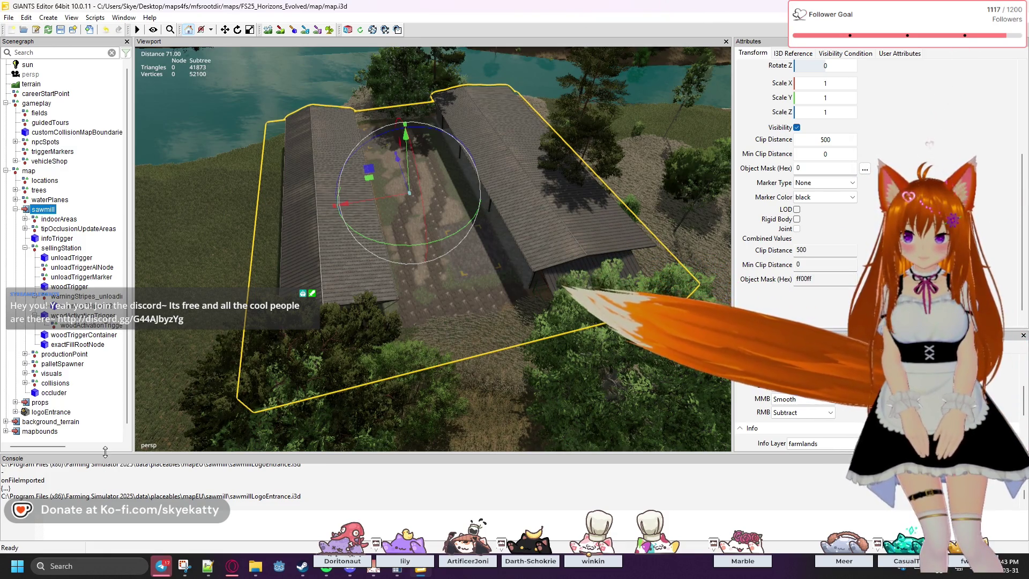
Enlarge the console and try lookups 'ass', 'saw' and 'placeable', leaving the command line empty.
left_click_drag(105, 452, 105, 414)
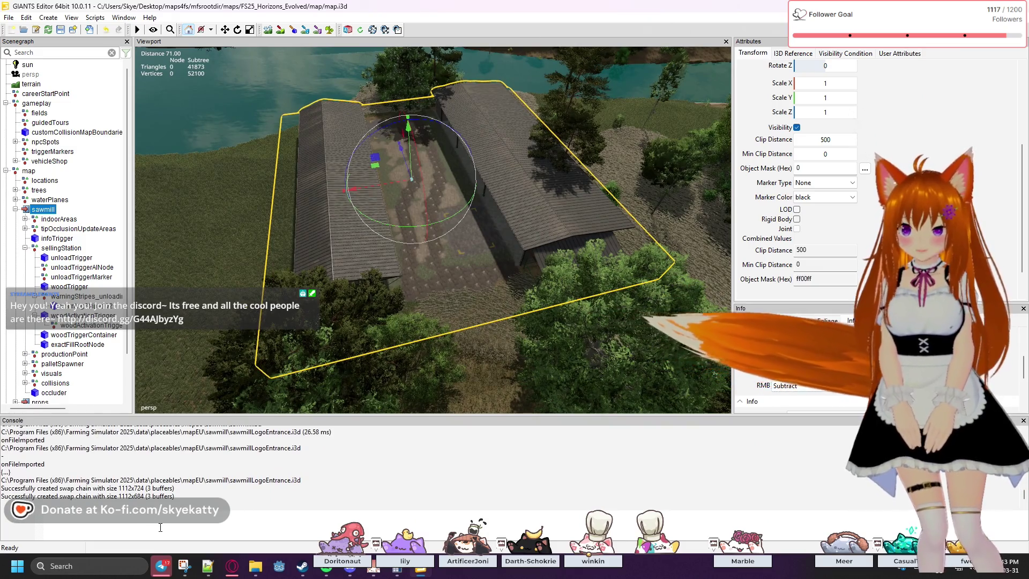
type("ass")
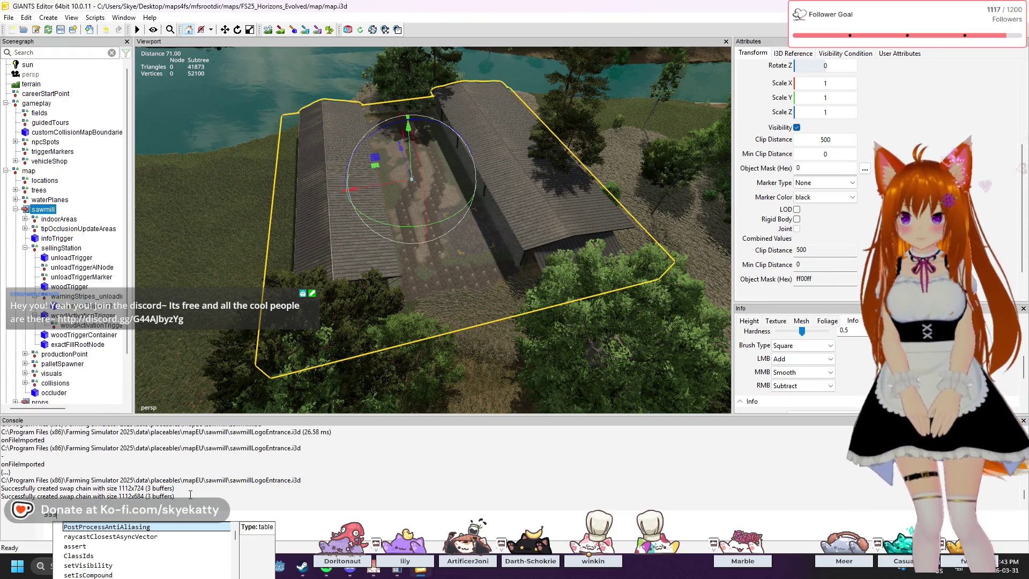
key("BackSpace")
key("BackSpace")
key("BackSpace")
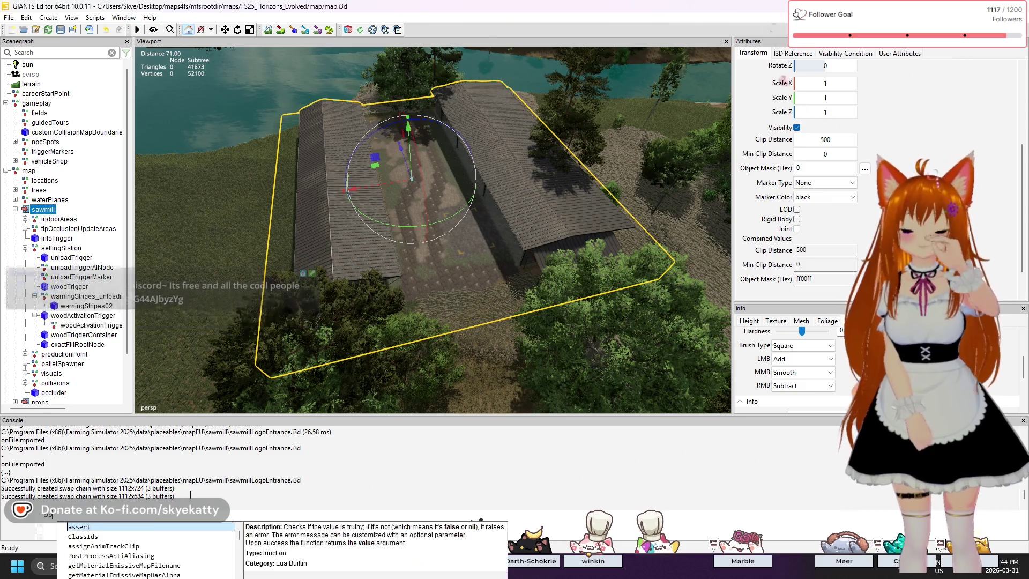
type("saw")
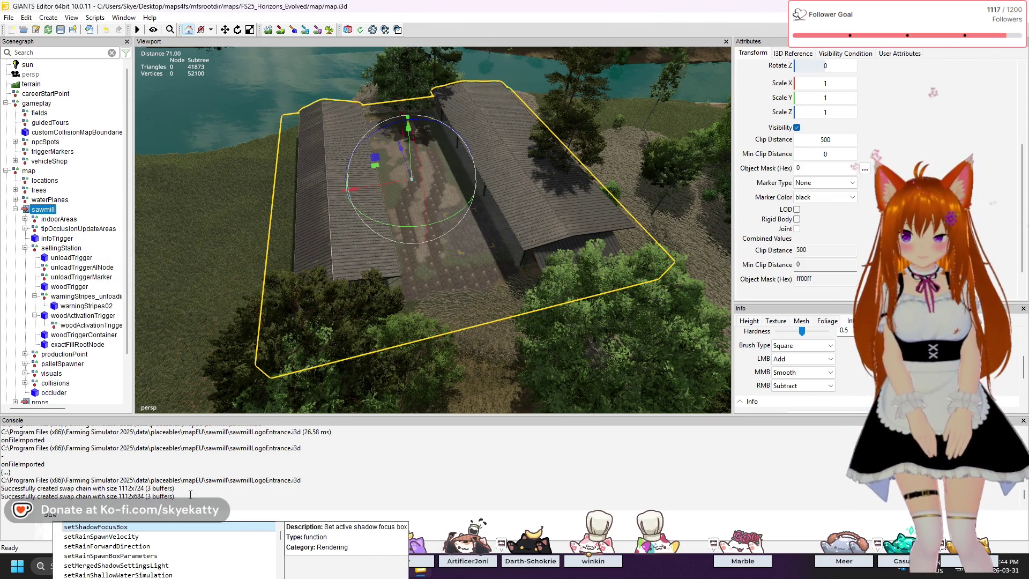
key("BackSpace")
key("BackSpace")
key("BackSpace")
type("pla")
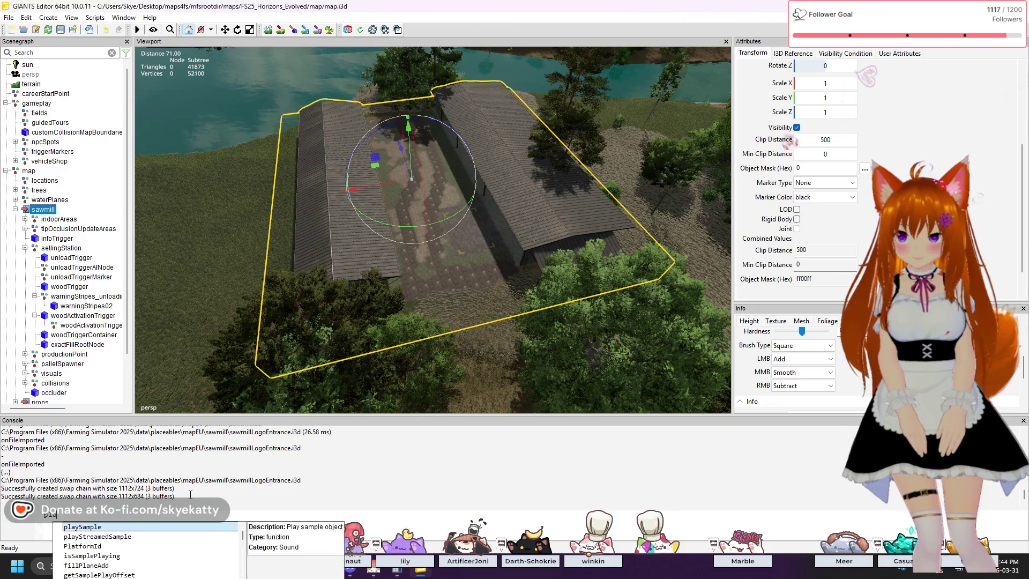
type("ce")
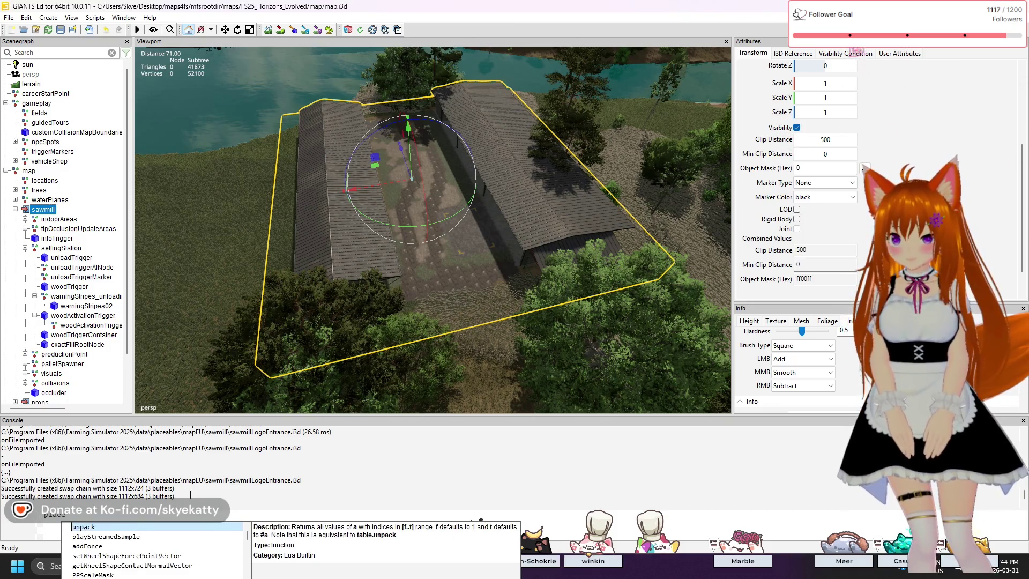
type("able")
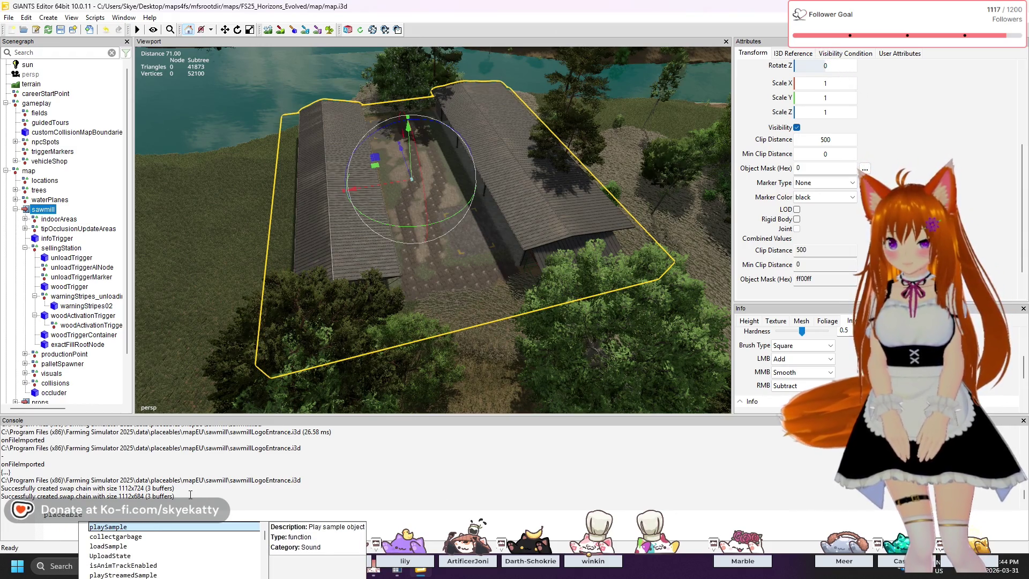
key("Return")
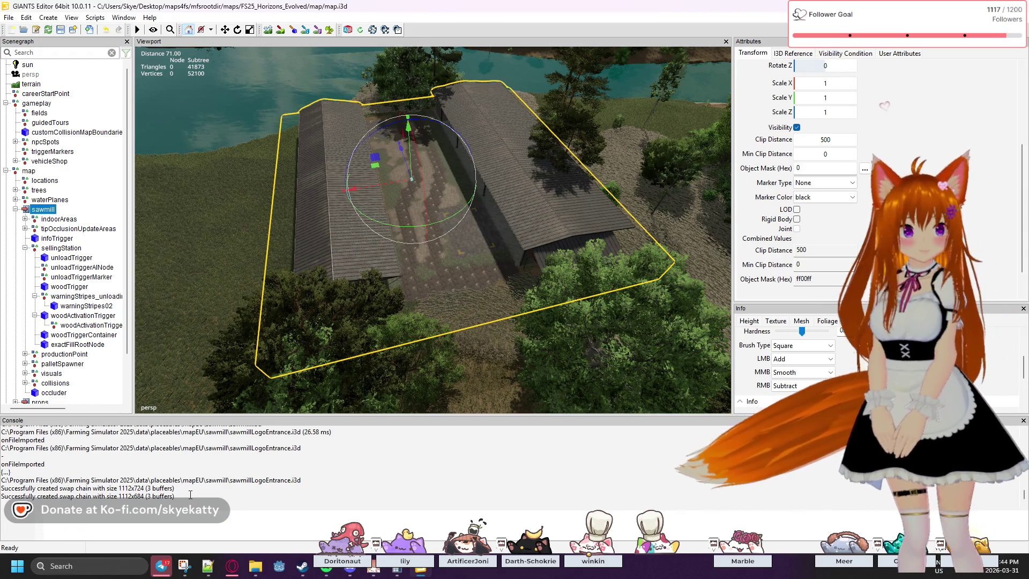
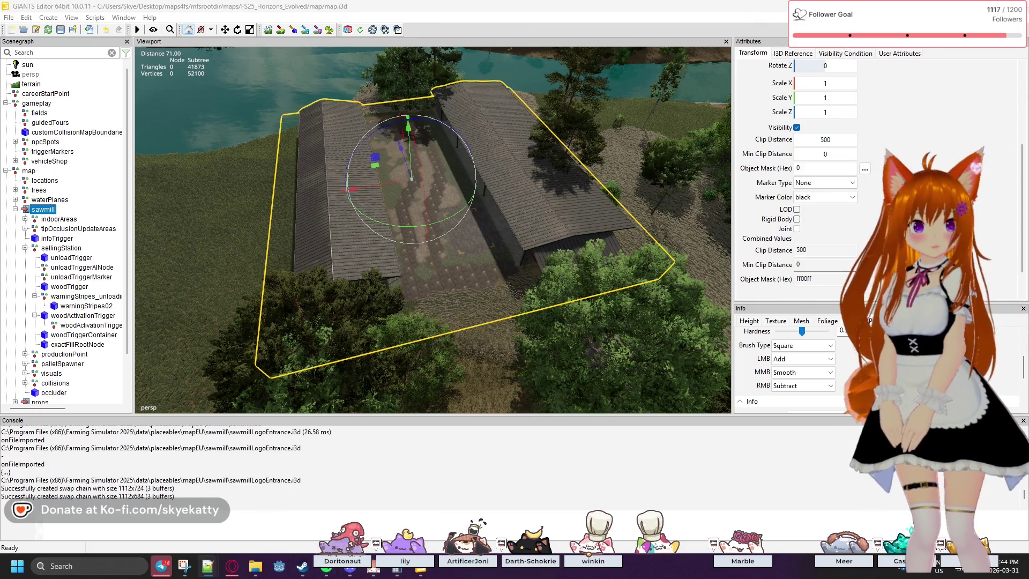
Bring the Notepad++ window showing the Horizons Evolved placeables.xml in front of GIANTS Editor.
left_click(208, 566)
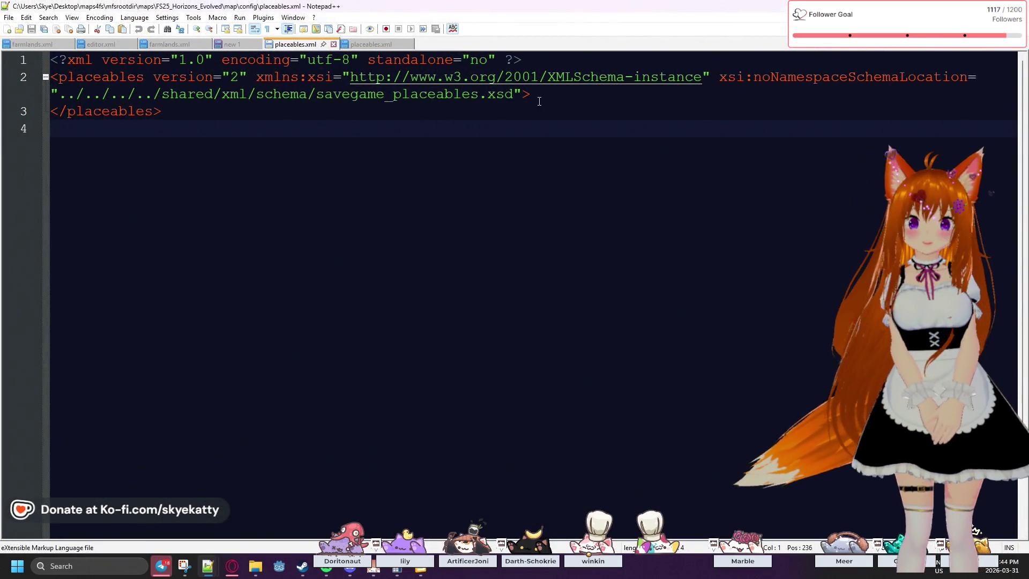
Paste the preplaced sawmill placeable block, with uniqueId and mapIcon_sawmillUS.png customImage, after line 2.
key("Return")
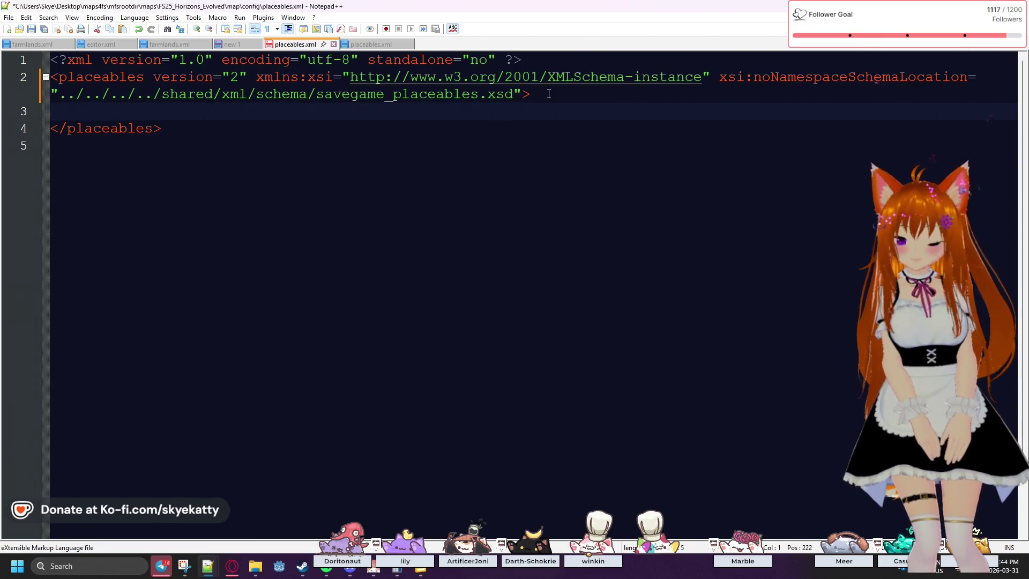
type("<!-- sawmill -->     <placeable isPreplaced=\"true\" uniqueId=\"preplaced_sawmill_437337621e9c6c506305c70d1344f267\">         <customImage filename=\"data/placeables/mapUS/sawmillUS/mapIcon_sawmillUS.png\"/>     </placeable>")
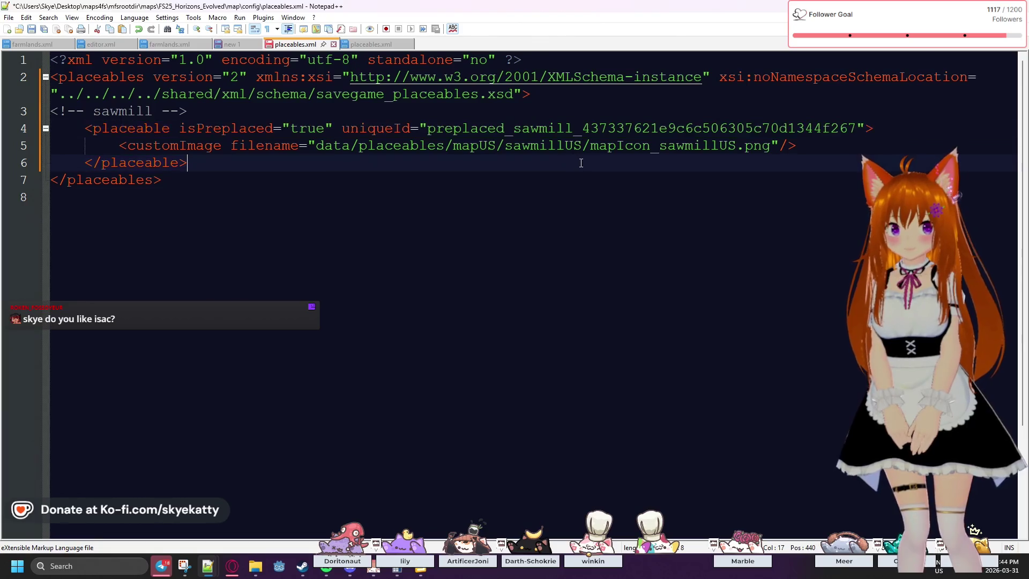
double_click(637, 129)
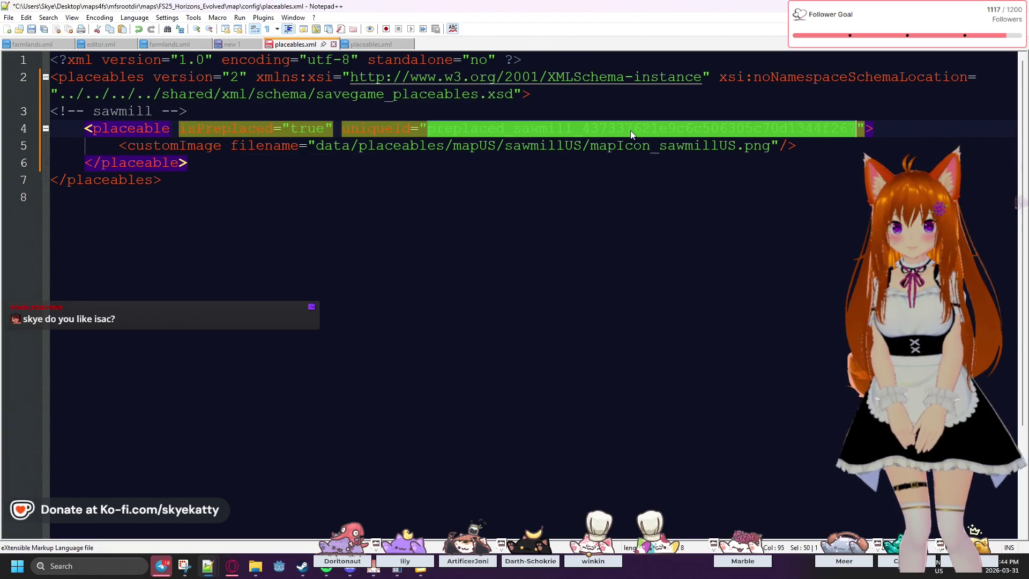
left_click(591, 149)
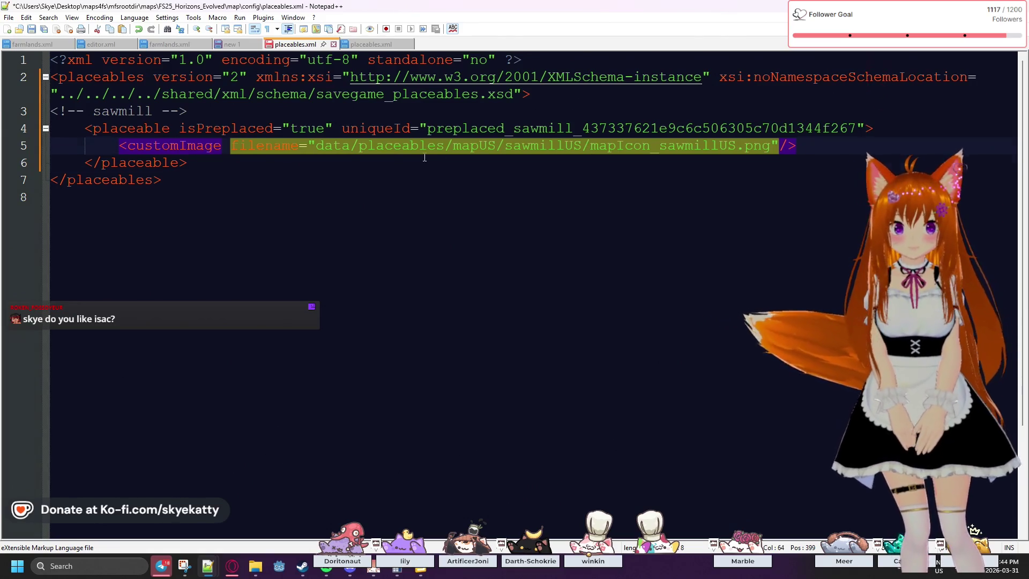
left_click(572, 157)
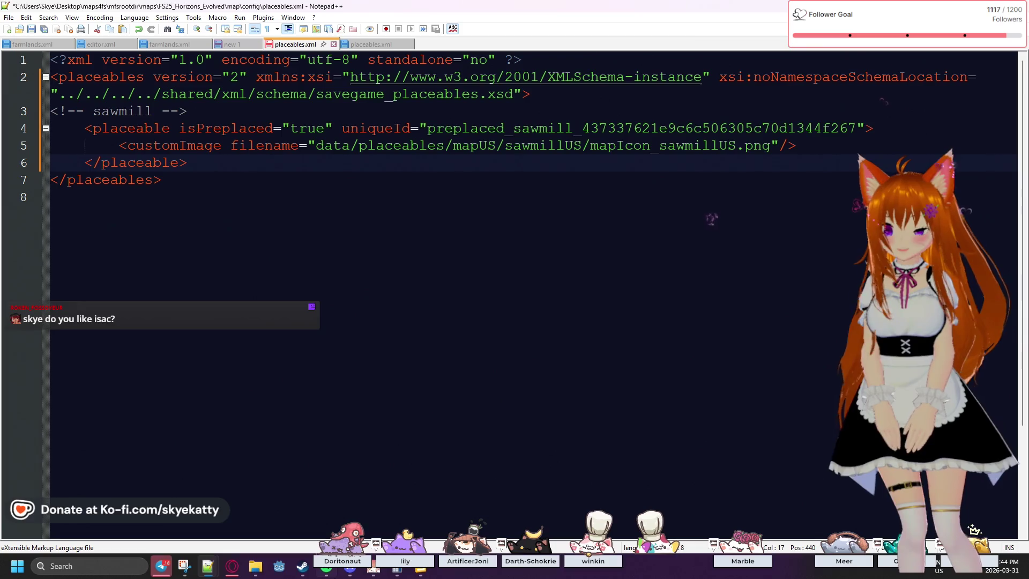
mouse_move(255, 567)
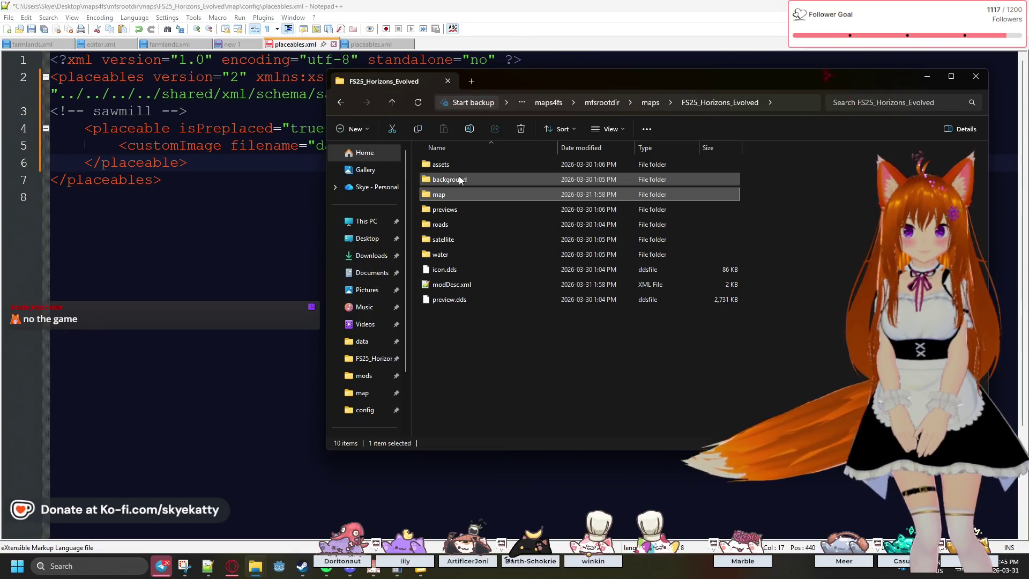
Browse File Explorer to the game's data\placeables\mapEU\sawmill folder, select its path, and return to Notepad++.
mouse_move(538, 81)
left_mouse_down()
mouse_move(591, 107)
mouse_move(630, 111)
mouse_move(534, 147)
mouse_move(523, 124)
mouse_move(838, 123)
mouse_move(546, 124)
left_mouse_up()
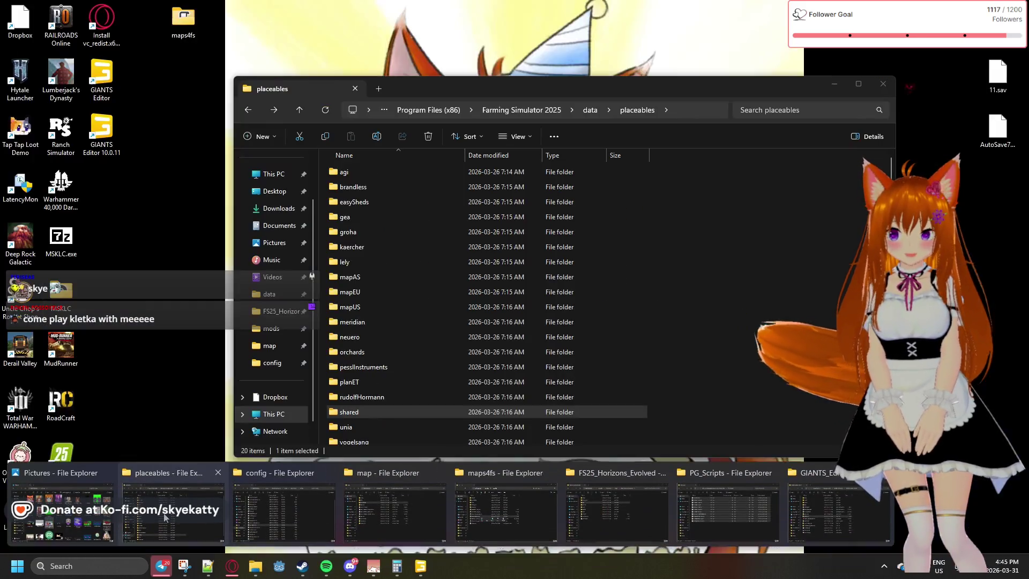
left_click(343, 510)
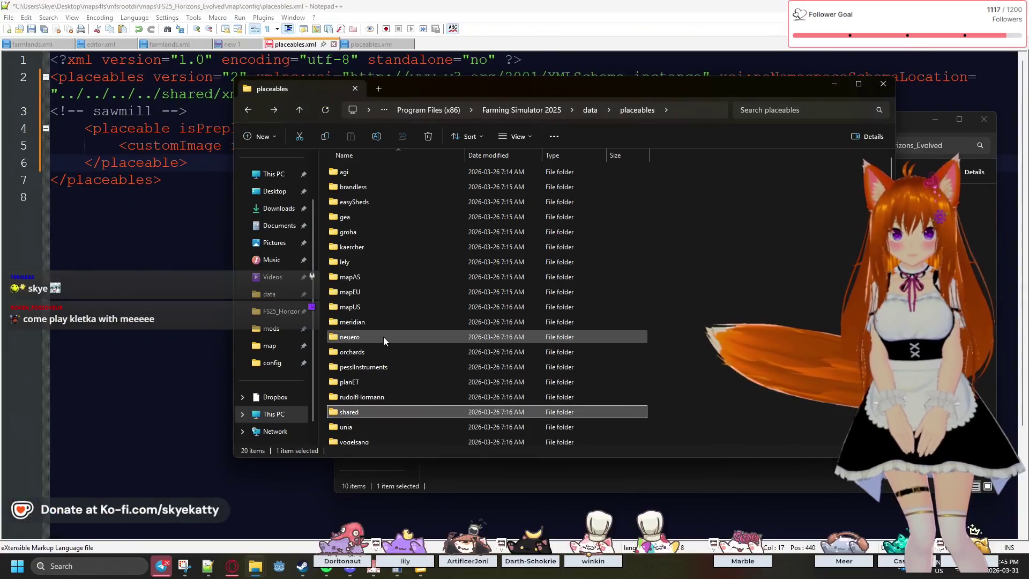
double_click(351, 291)
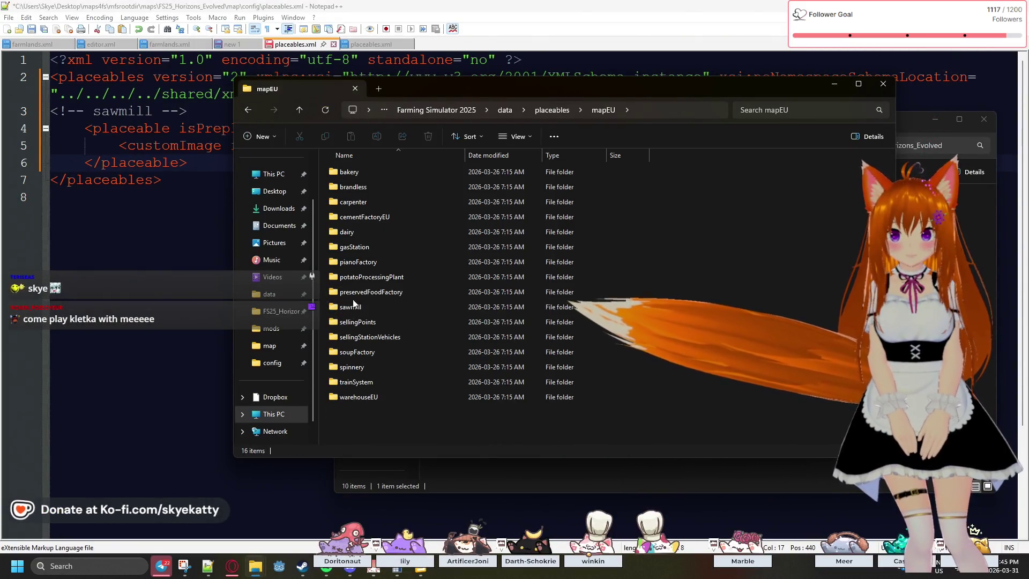
double_click(354, 305)
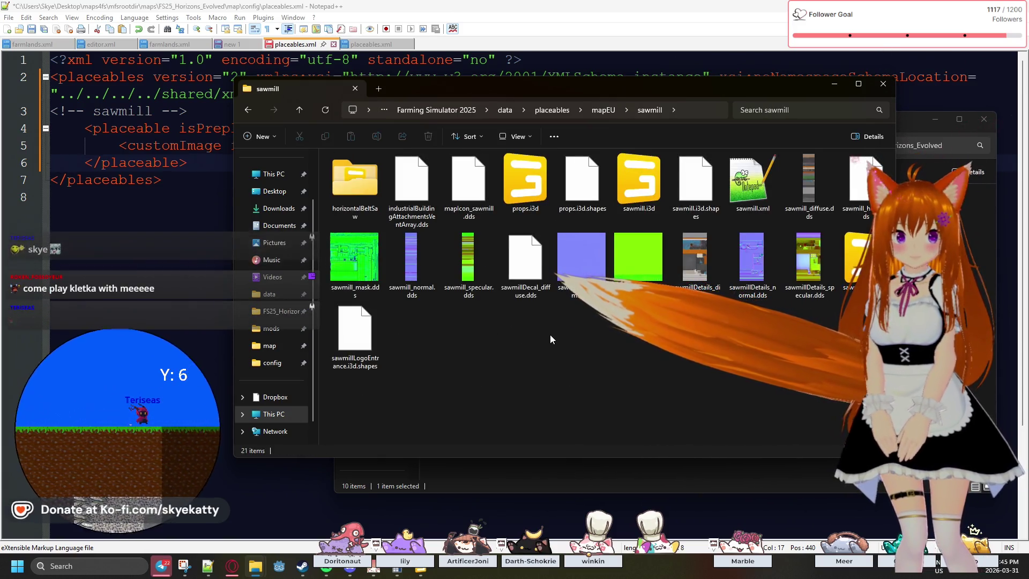
left_click(689, 111)
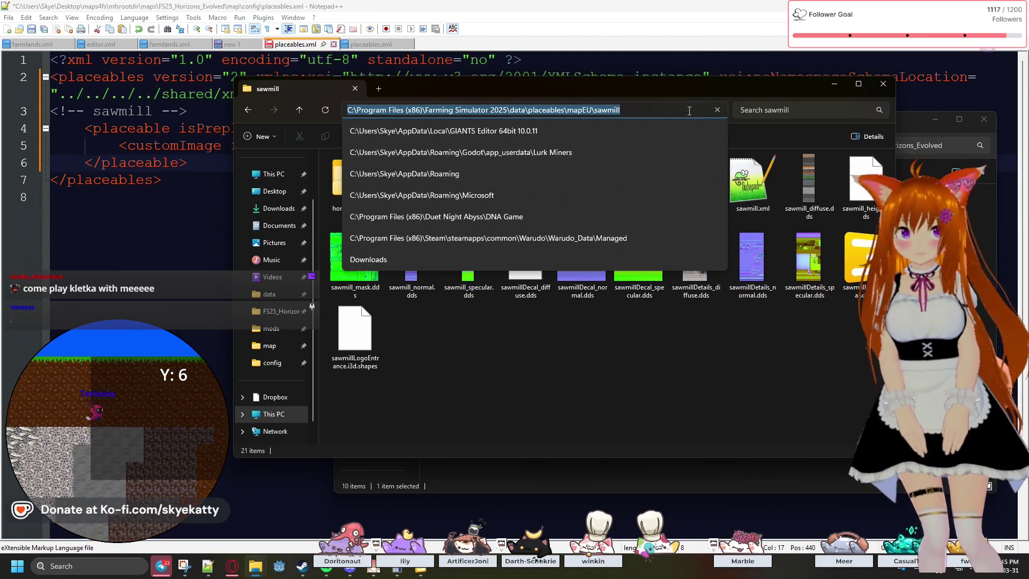
left_click(177, 197)
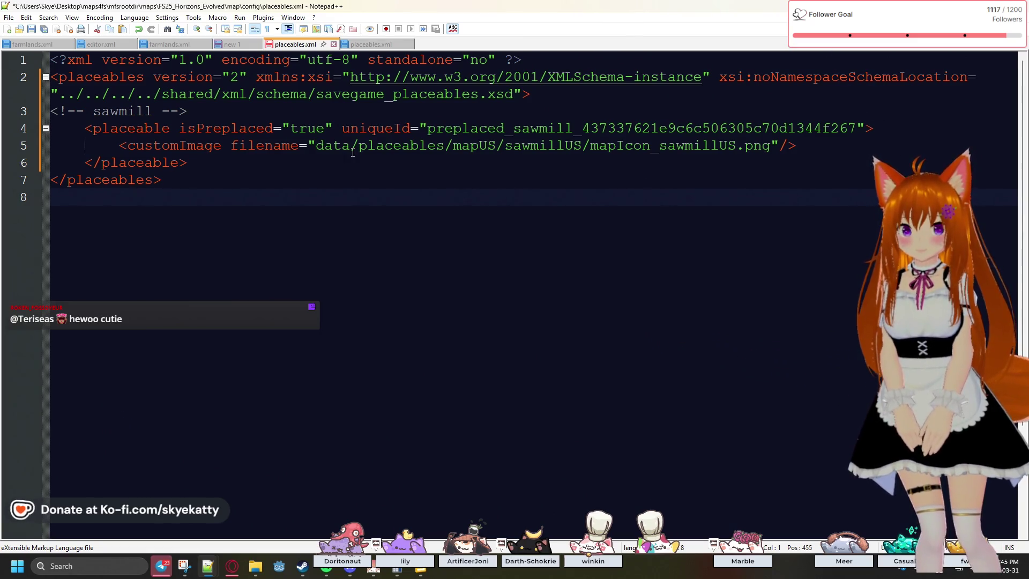
Switch to New Frontier's placeables.xml and scroll through its preplaced sawmill block.
left_click(367, 45)
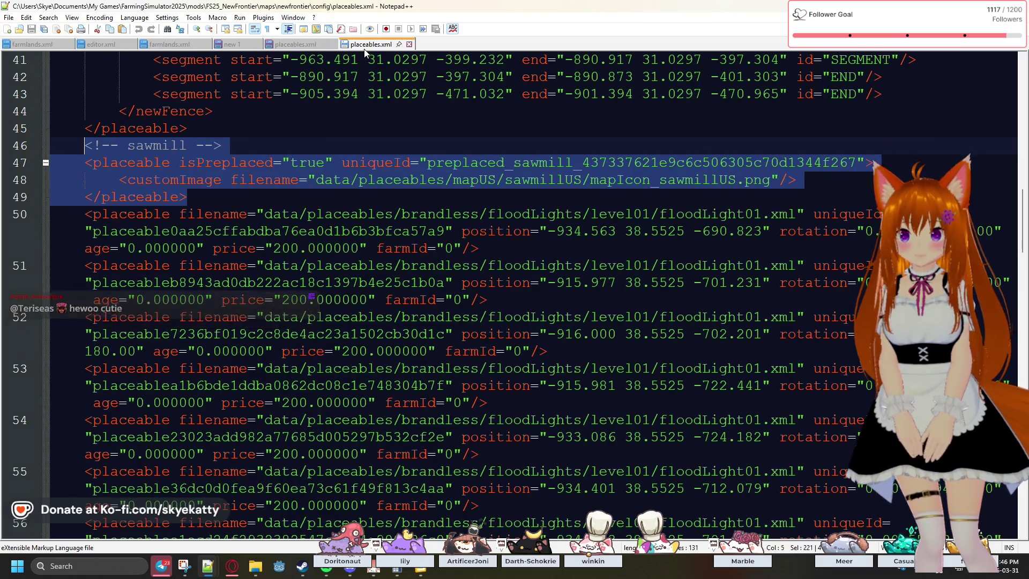
scroll(520, 157, "up", 5)
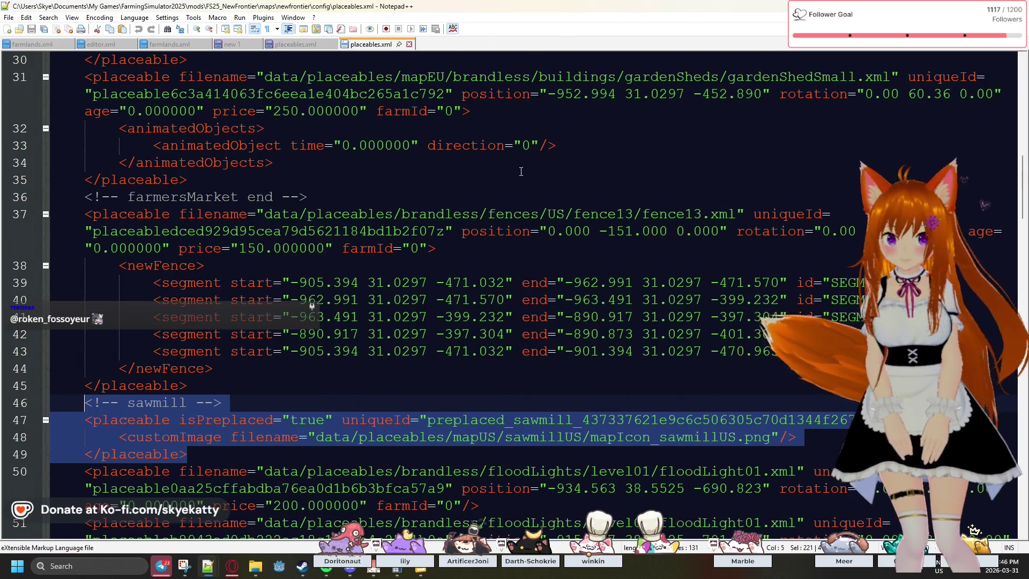
scroll(521, 171, "down", 2)
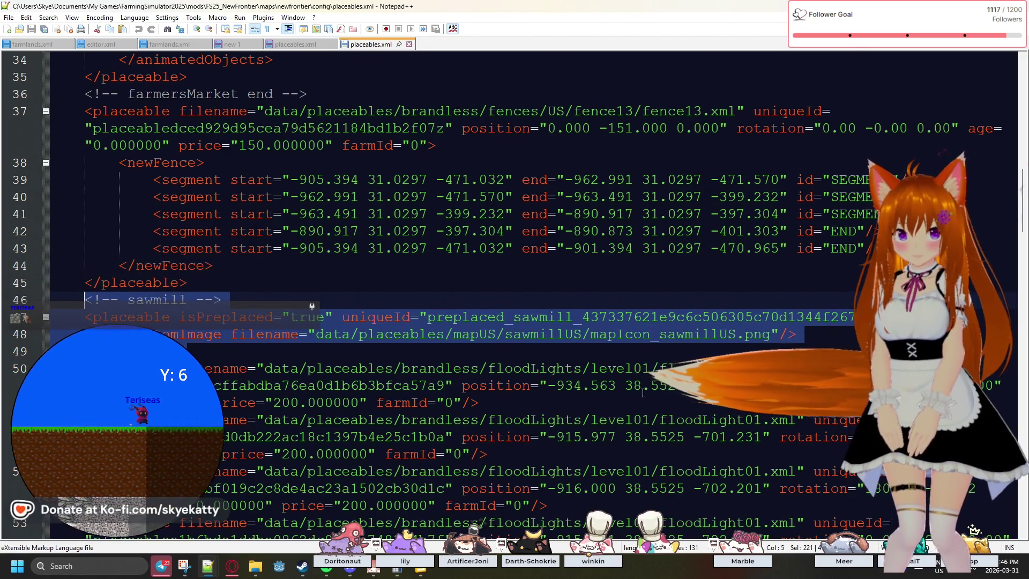
scroll(644, 390, "down", 1)
scroll(665, 397, "down", 1)
scroll(684, 403, "down", 1)
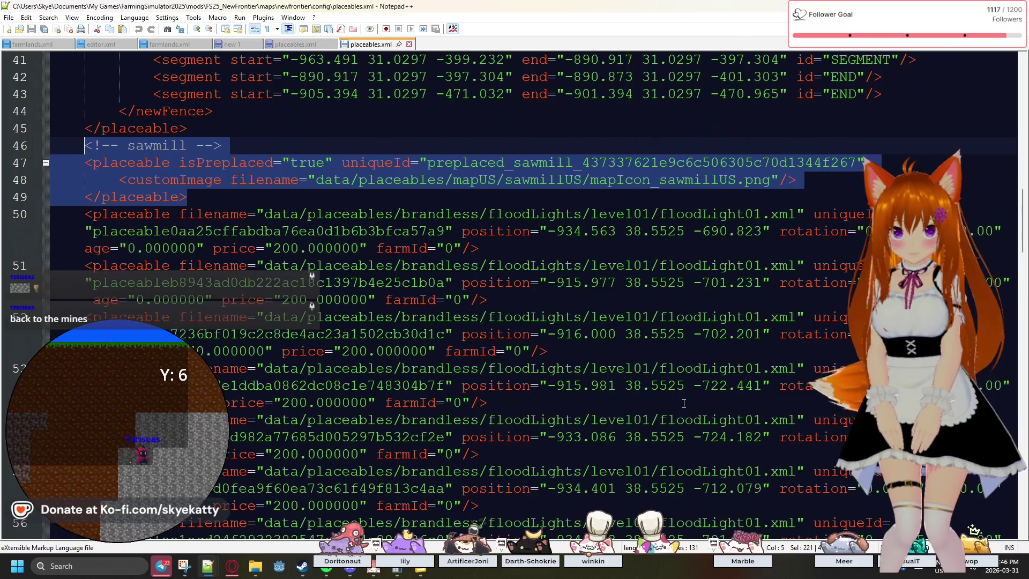
scroll(700, 393, "down", 1)
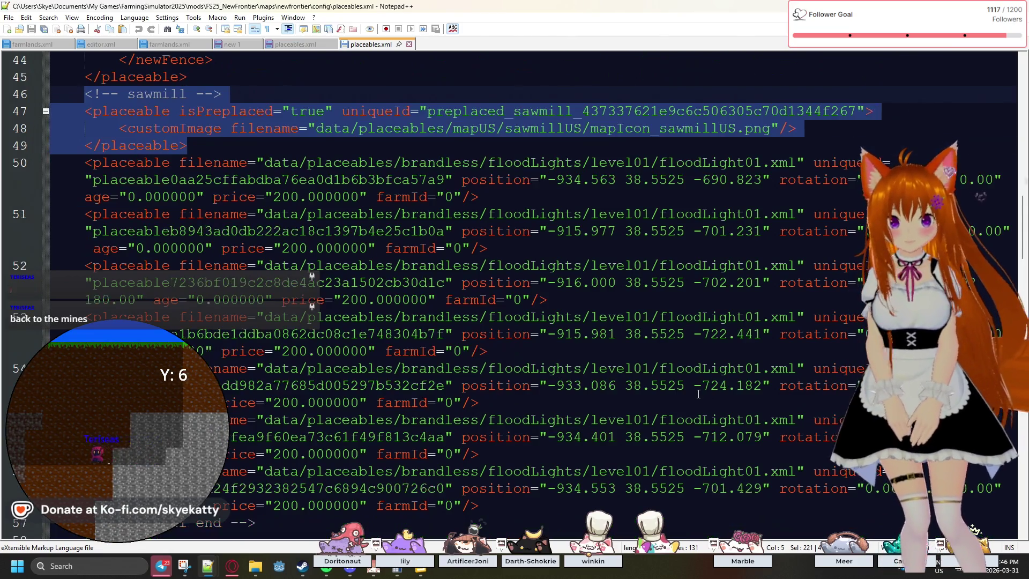
scroll(702, 387, "down", 2)
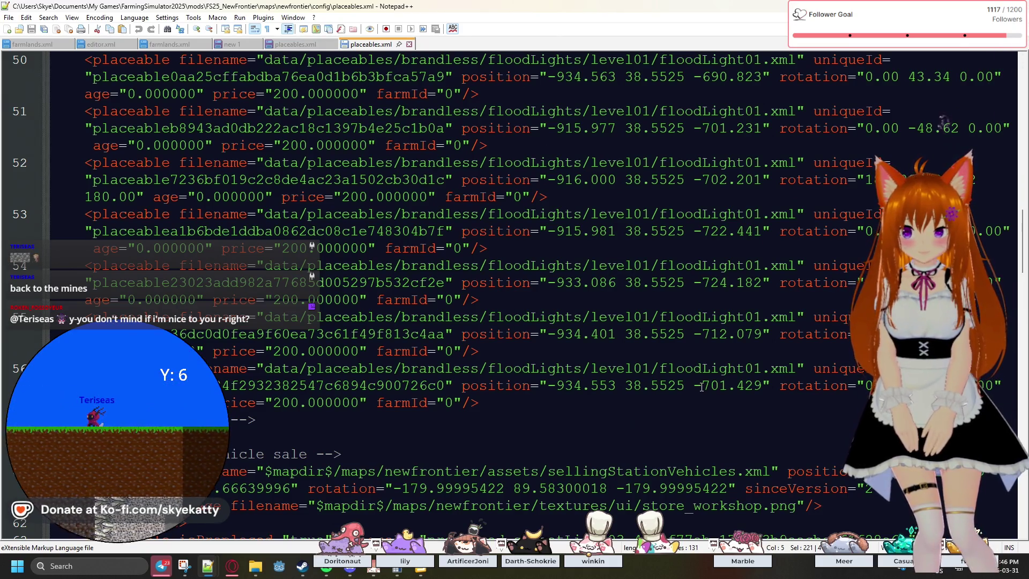
scroll(701, 387, "up", 1)
scroll(702, 387, "up", 2)
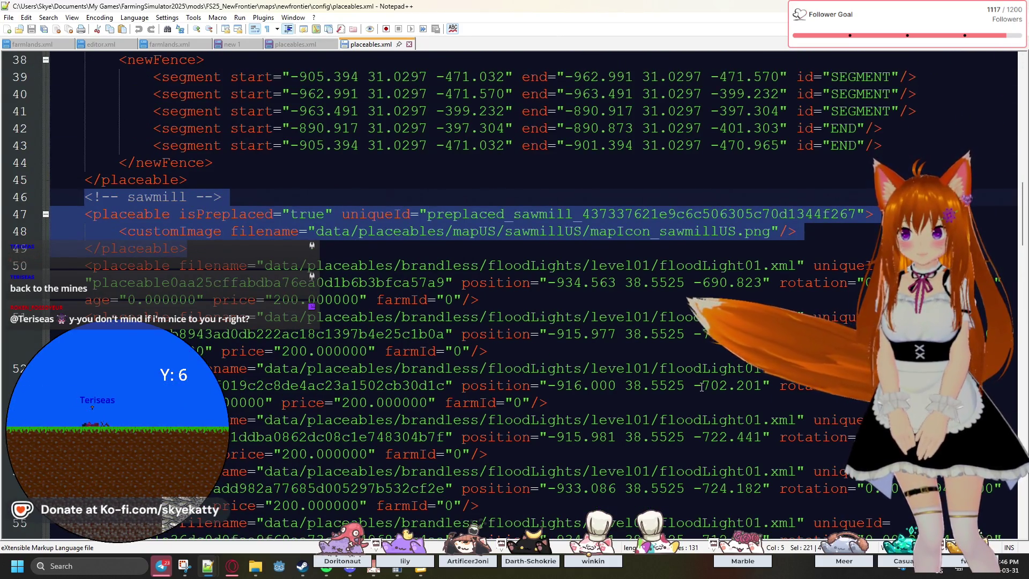
scroll(702, 387, "up", 2)
scroll(701, 387, "up", 4)
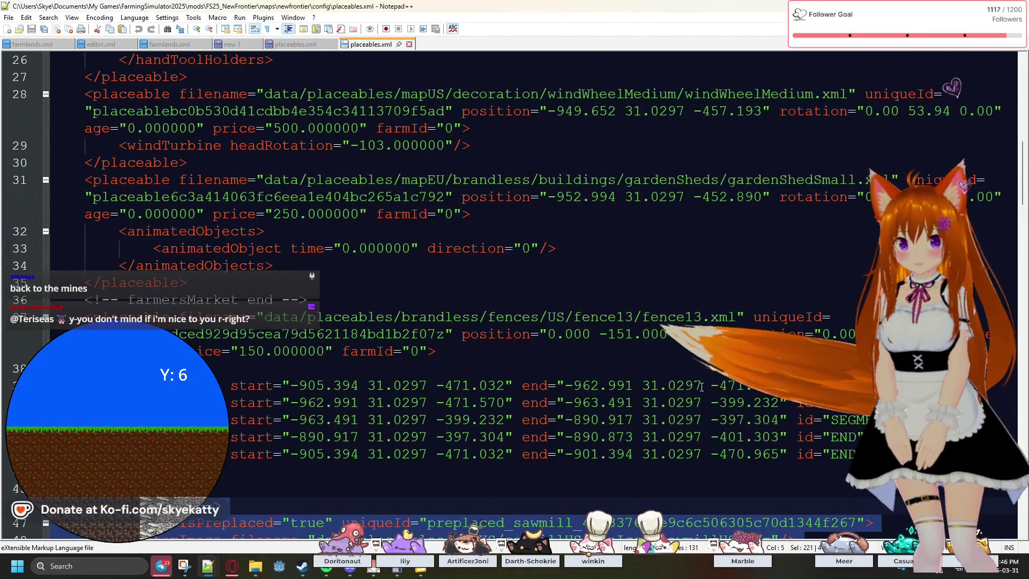
scroll(701, 387, "up", 2)
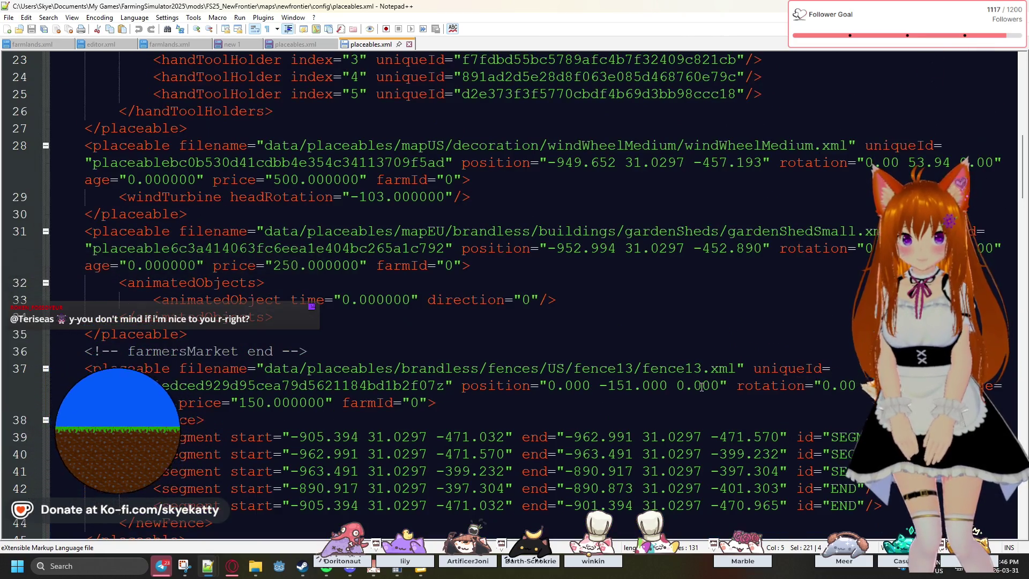
scroll(702, 387, "down", 2)
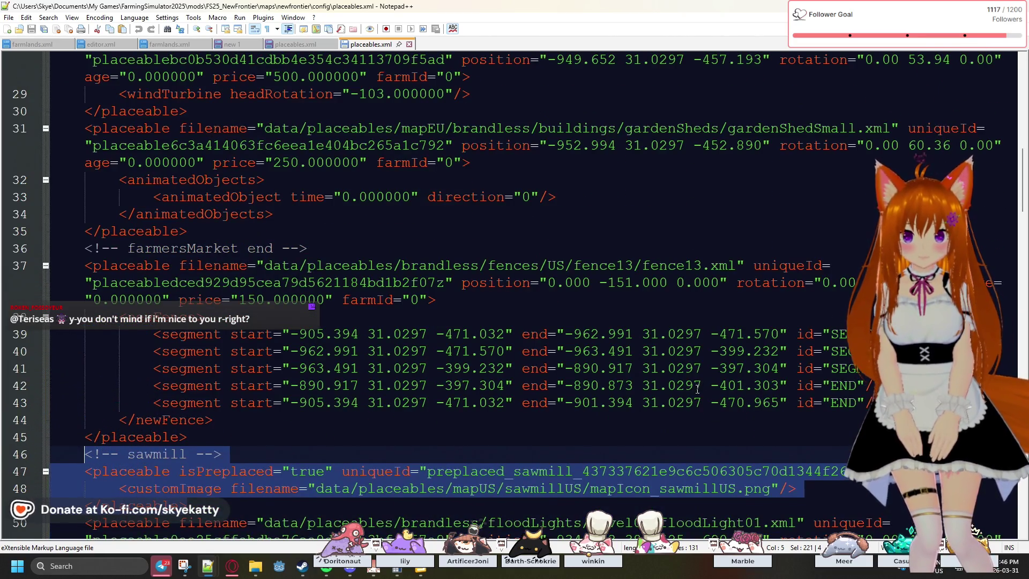
scroll(695, 390, "down", 1)
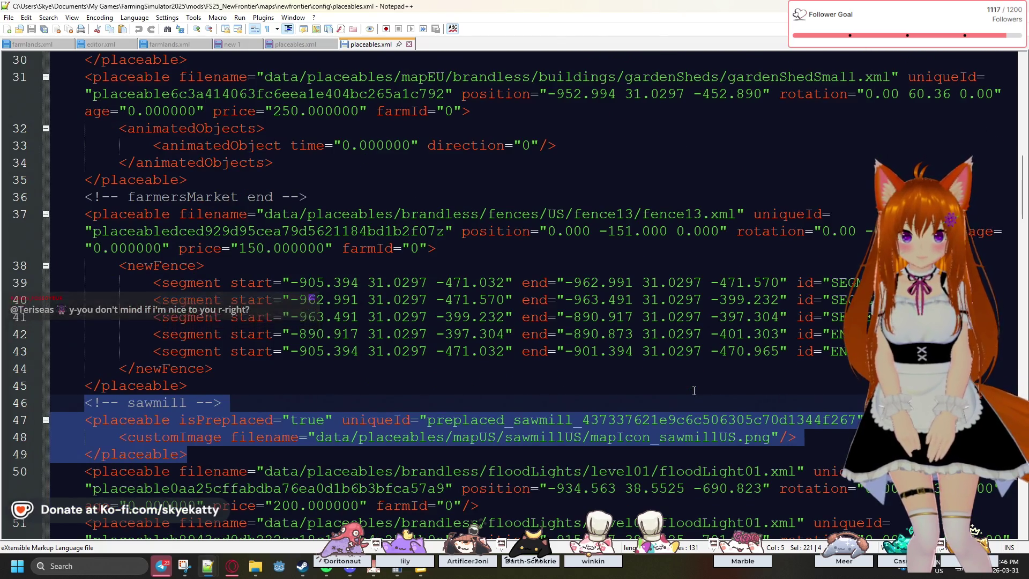
scroll(695, 390, "down", 1)
Inspect the sawmill map icon path and floodLight01 entries down to the <!-- sawmill end --> comment.
left_click_drag(624, 386, 677, 386)
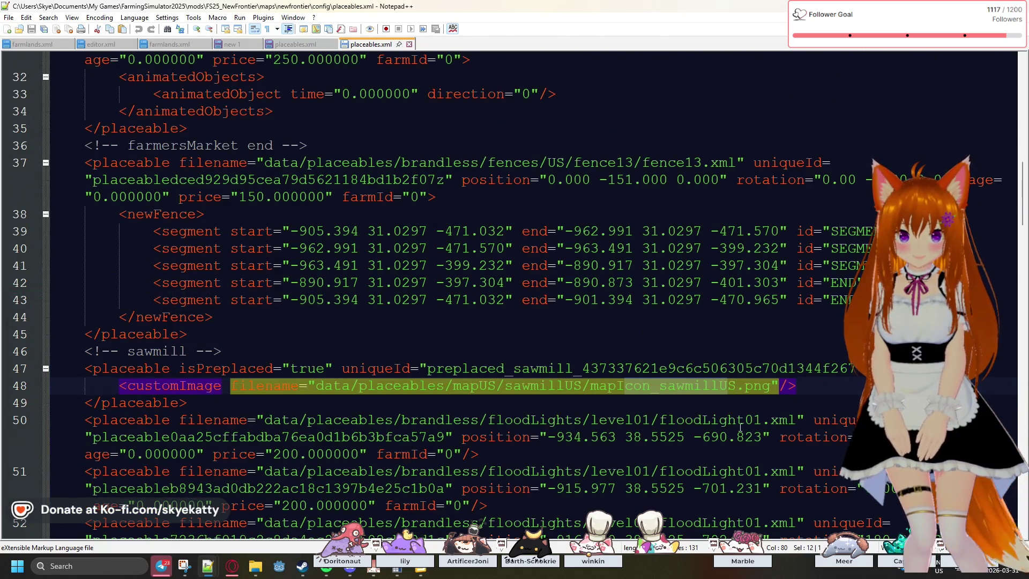
triple_click(741, 428)
left_click(649, 409)
scroll(566, 399, "down", 1)
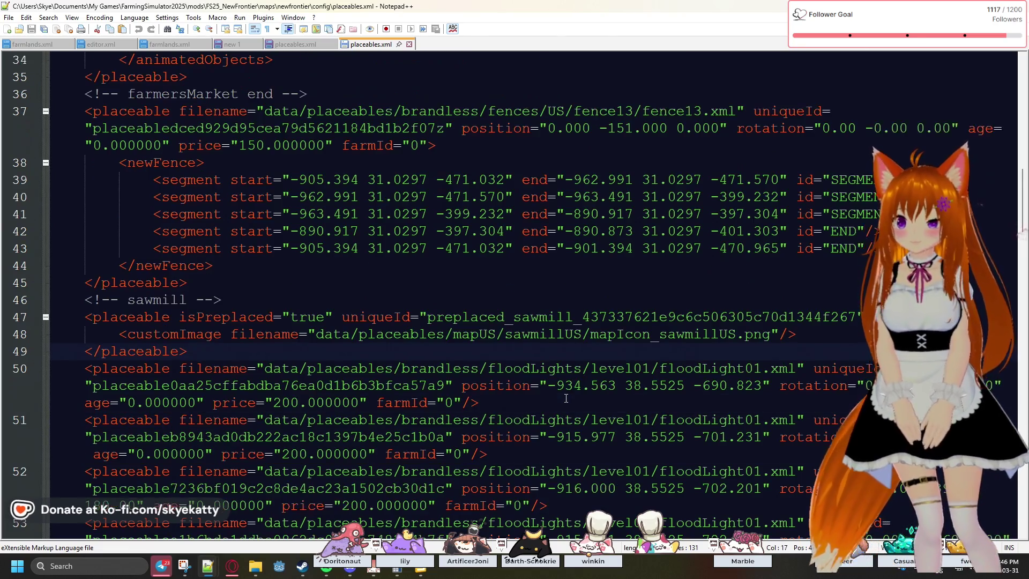
scroll(566, 398, "down", 1)
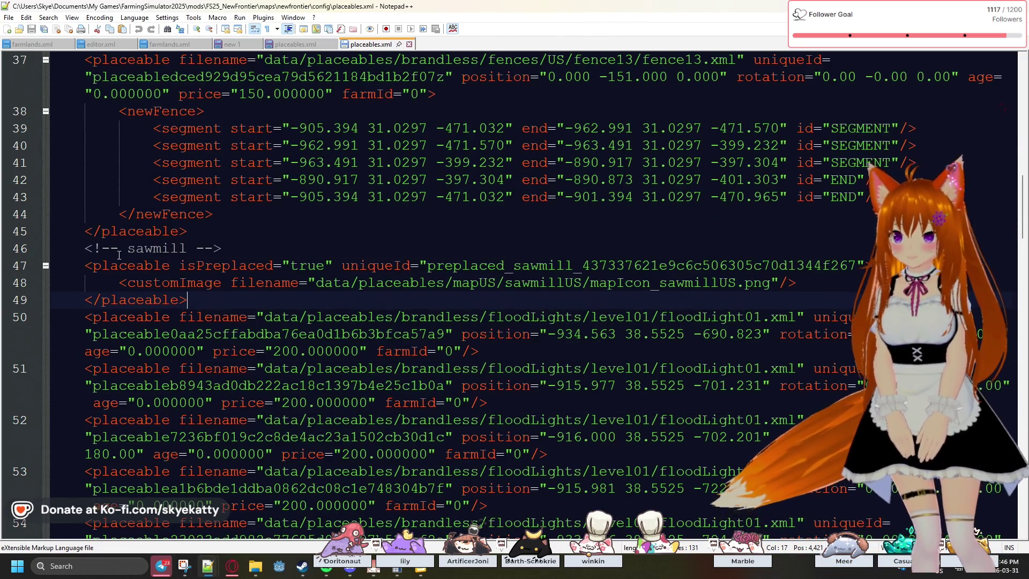
scroll(91, 233, "up", 1)
left_click_drag(77, 300, 222, 300)
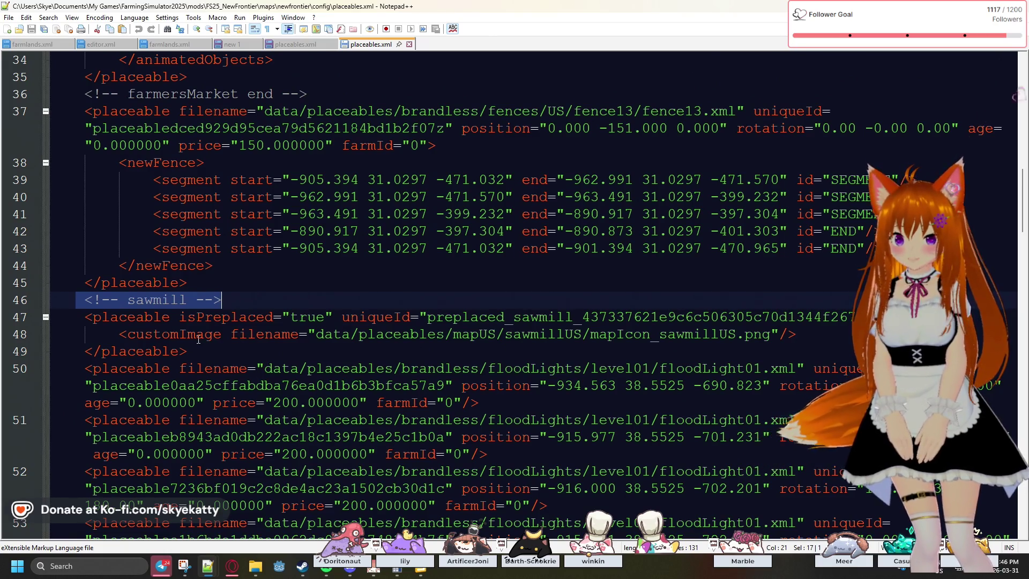
scroll(198, 339, "down", 1)
scroll(672, 290, "down", 4)
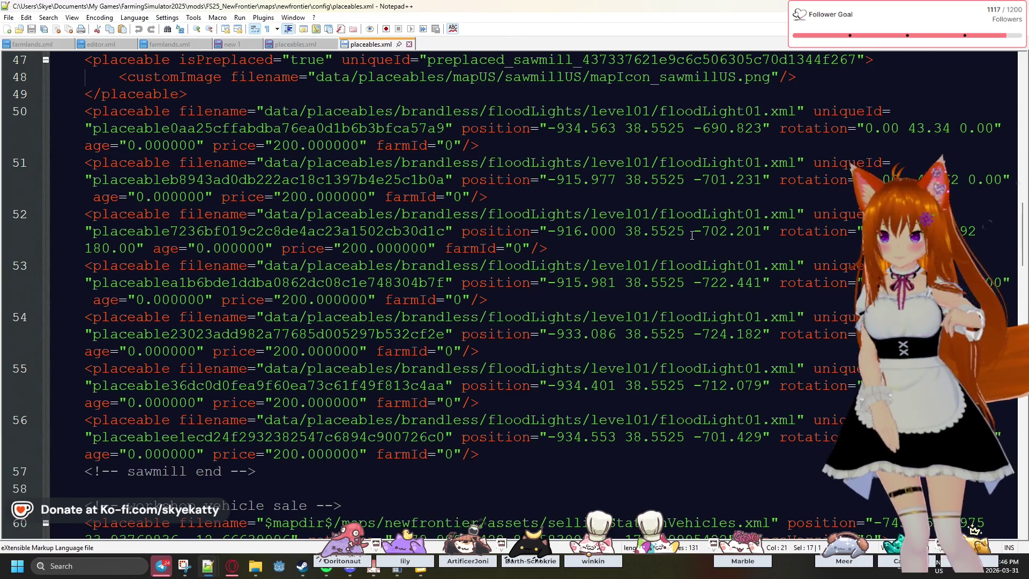
scroll(692, 235, "down", 4)
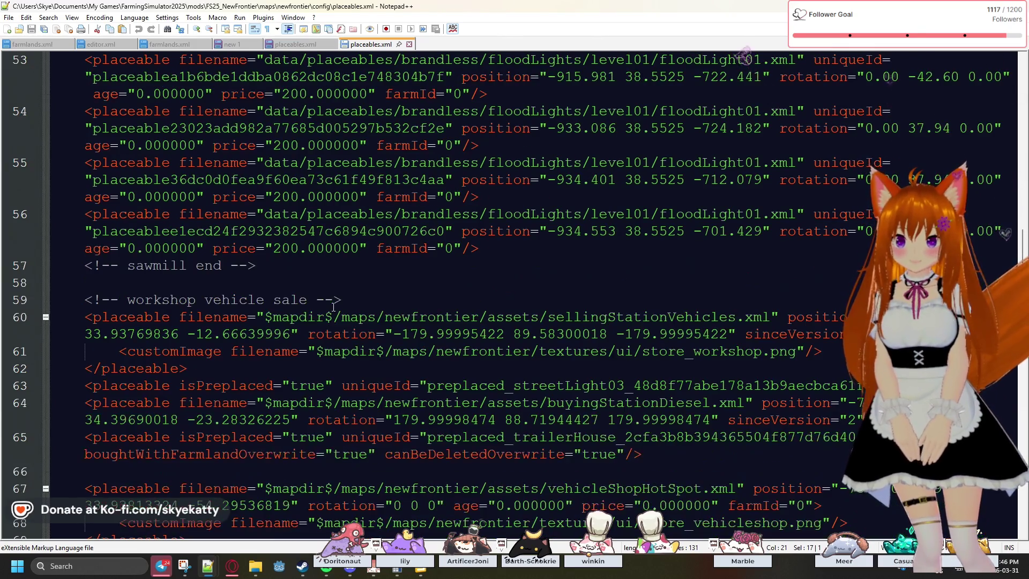
scroll(443, 287, "down", 1)
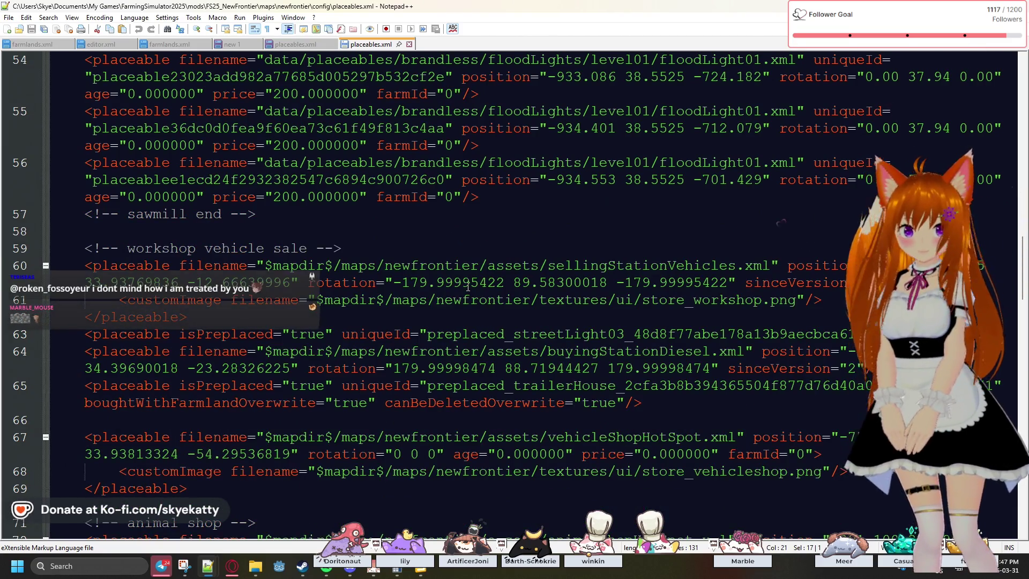
scroll(468, 288, "down", 1)
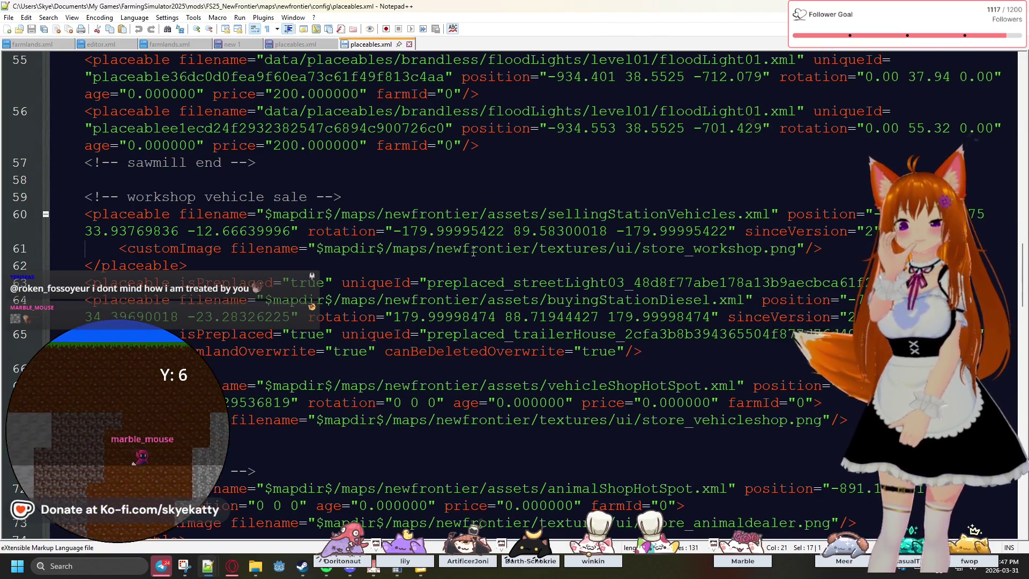
scroll(474, 246, "down", 1)
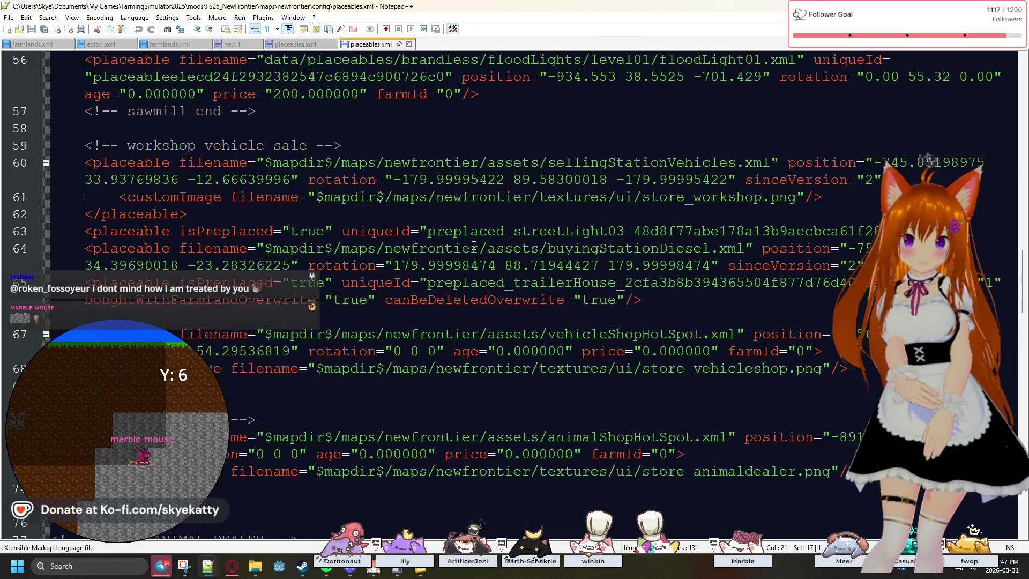
left_click(566, 214)
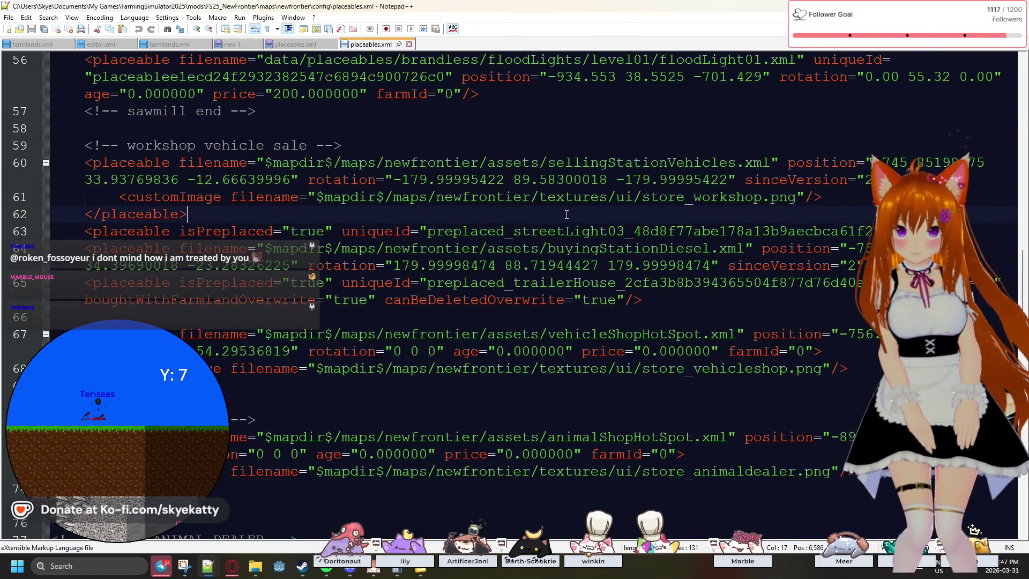
Search New Frontier's placeables.xml for 'wood', finding no match.
key("ctrl+f")
key("BackSpace")
key("BackSpace")
key("BackSpace")
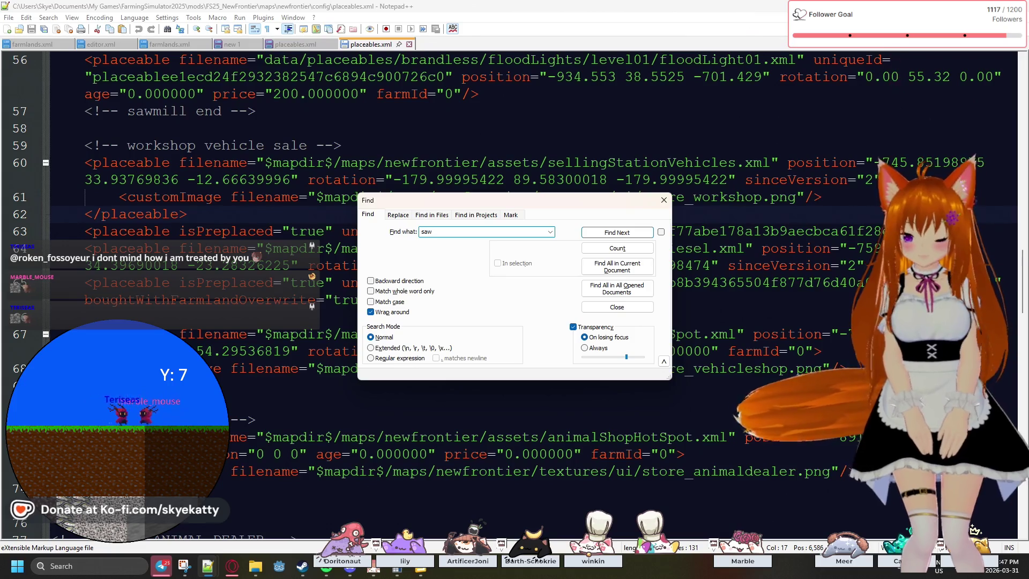
type("wood")
key("Return")
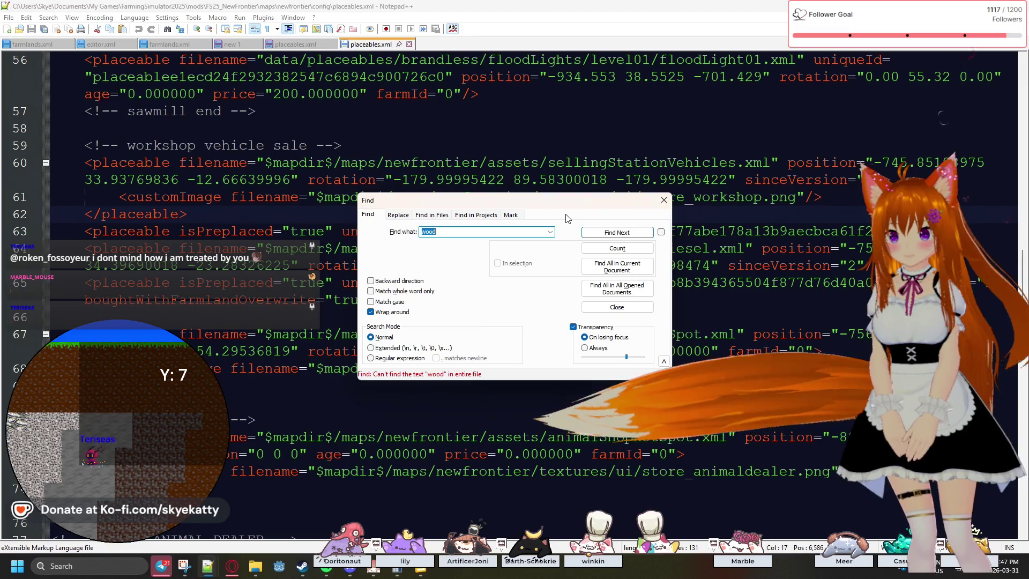
scroll(625, 165, "up", 7)
scroll(625, 165, "up", 20)
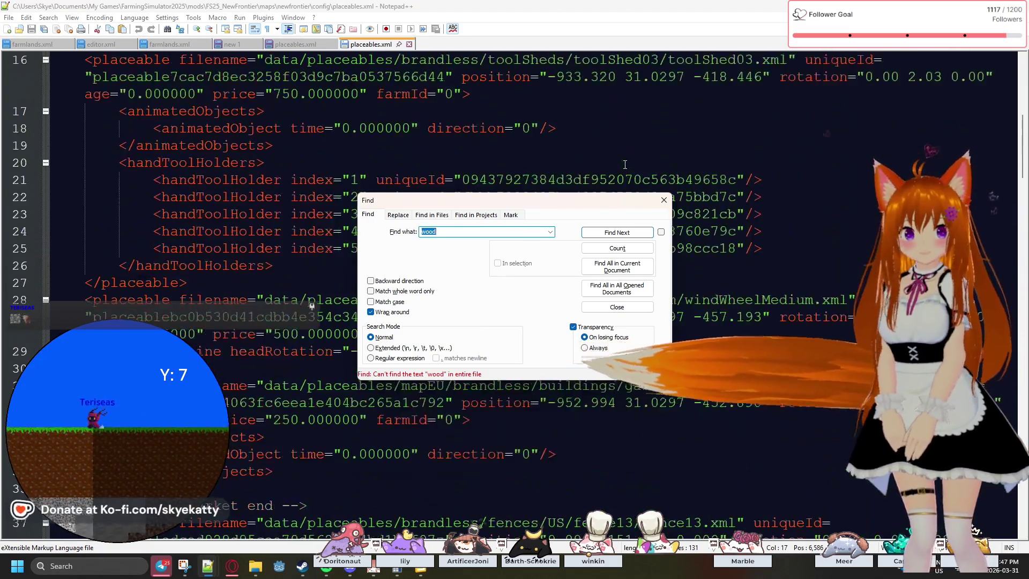
Search from the top of the file for 'sell' to locate the selling-station entry.
left_click(59, 59)
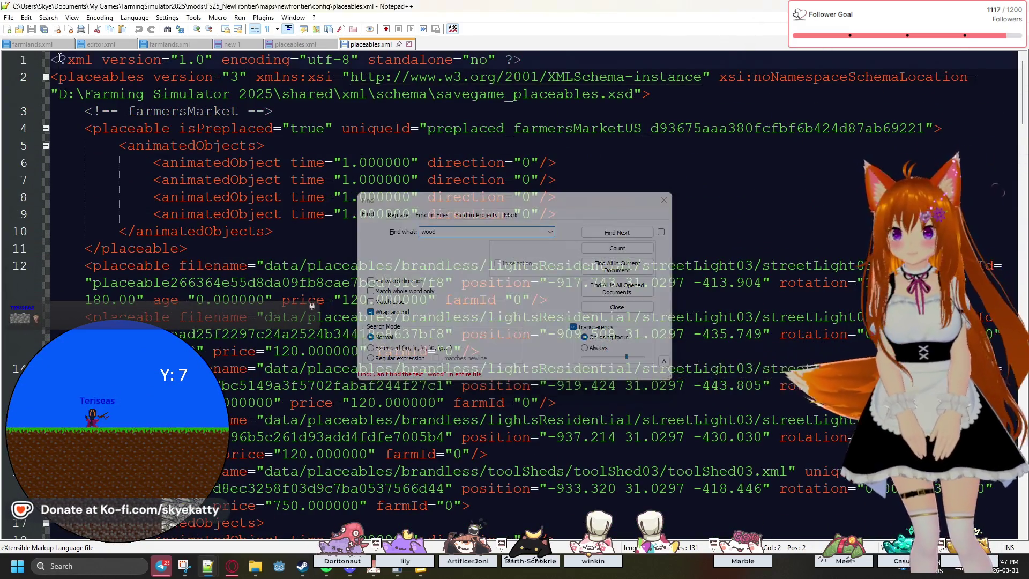
left_click(607, 235)
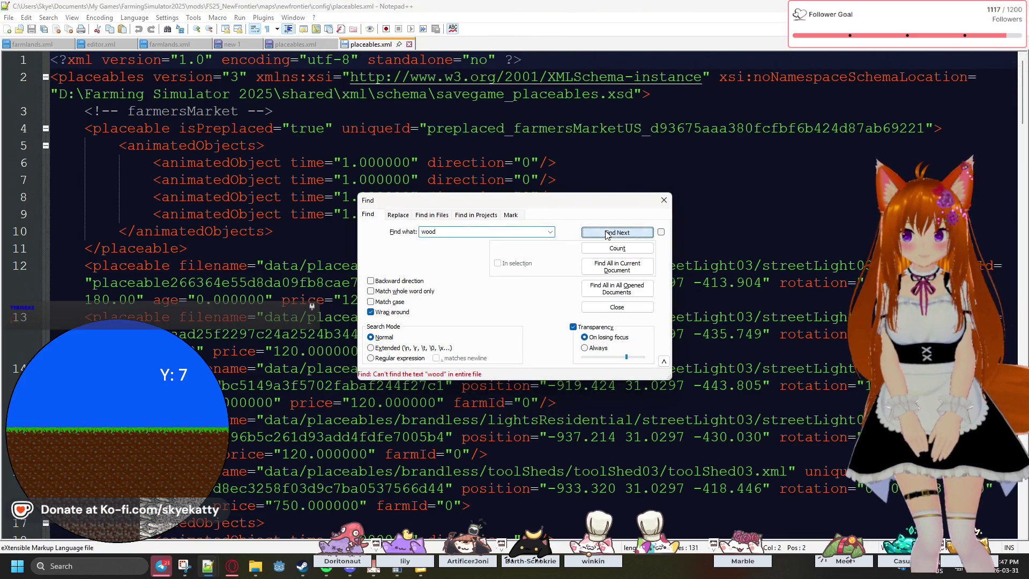
type("sell")
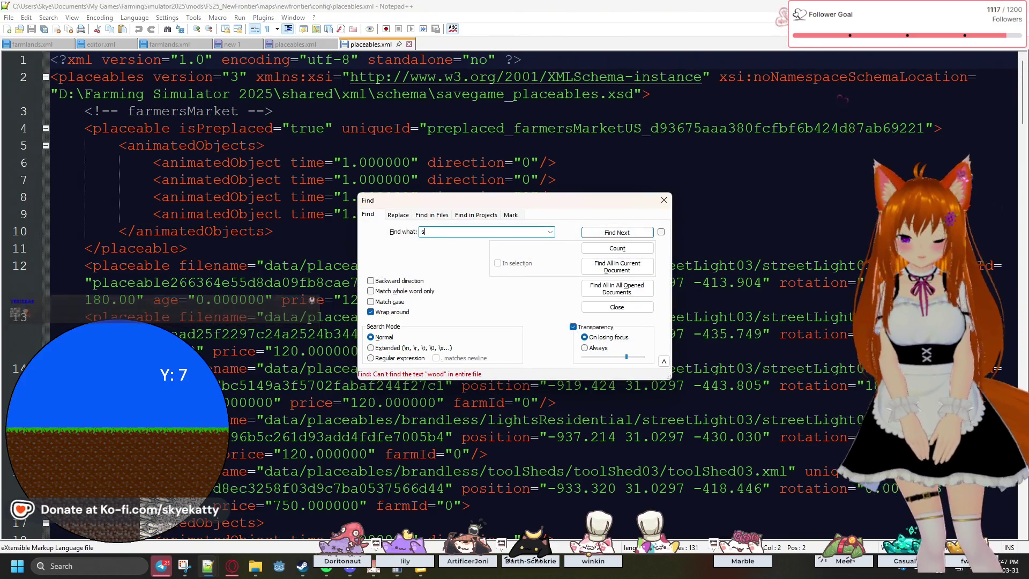
key("Return")
mouse_move(448, 206)
left_mouse_down()
mouse_move(780, 63)
mouse_move(633, 65)
left_mouse_up()
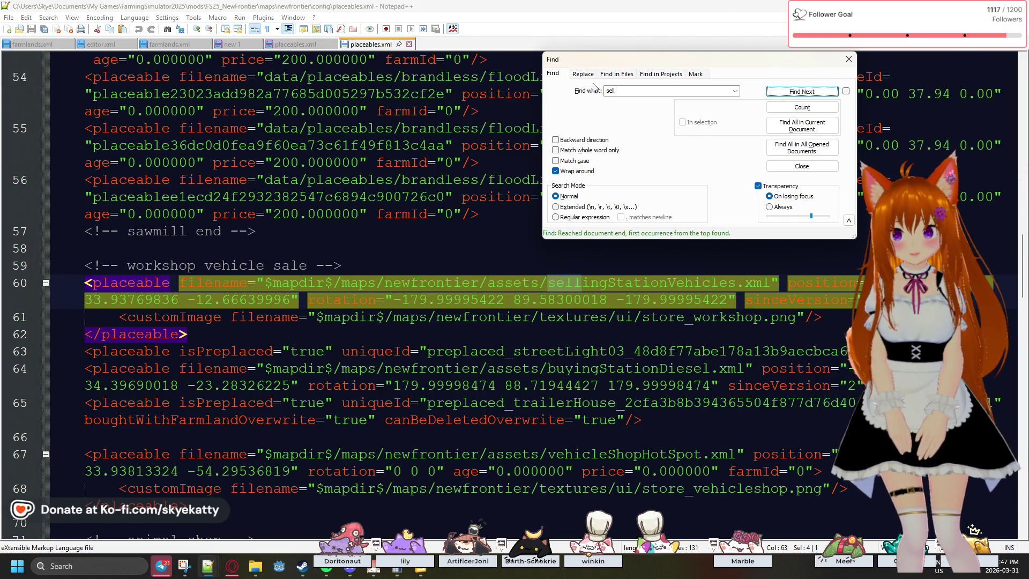
left_click(470, 197)
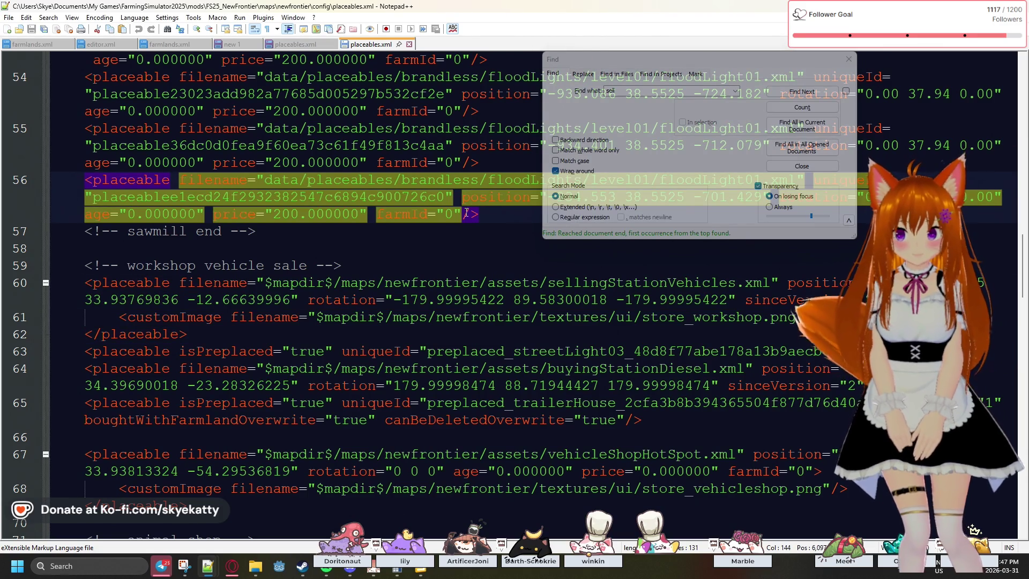
scroll(467, 213, "down", 3)
scroll(467, 213, "down", 6)
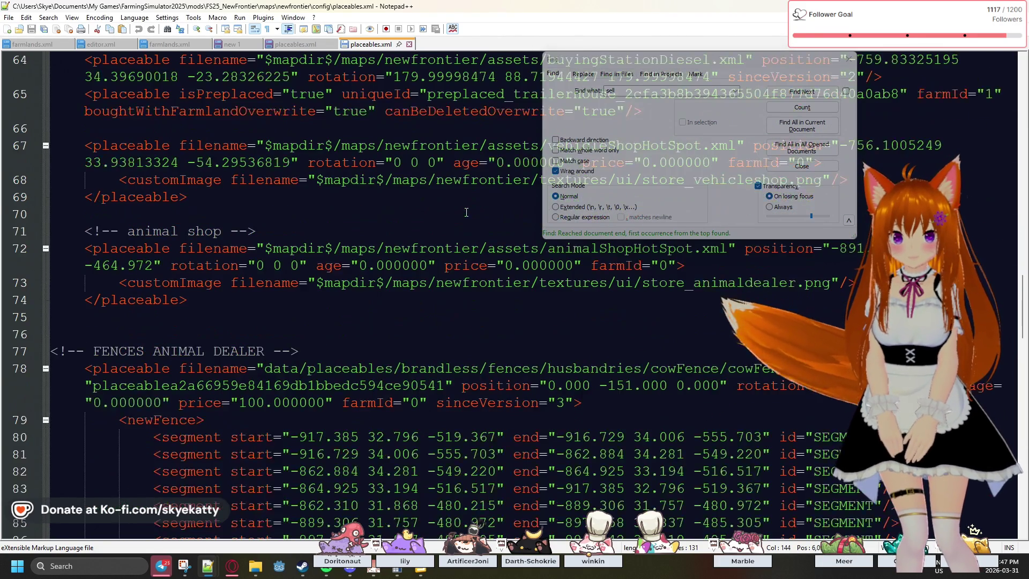
Close the Find dialog and minimize Notepad++ to reveal the sawmill folder.
left_click(804, 59)
left_click(848, 59)
left_click(967, 6)
left_click(966, 4)
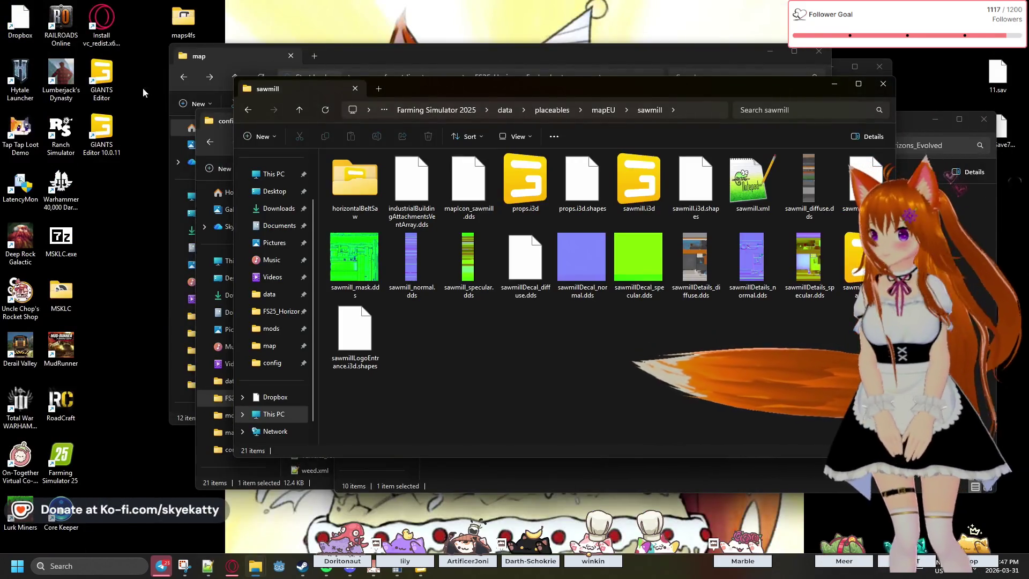
Launch GIANTS Editor from the desktop shortcut, opening an empty untitled.i3d scene.
double_click(114, 131)
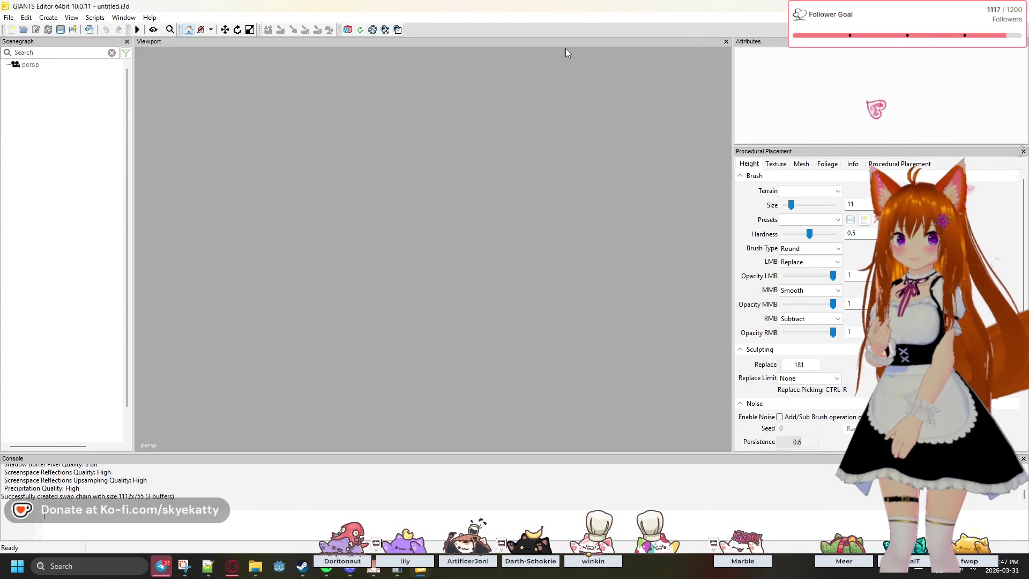
Open FS25_NewFrontier's modDesc.xml through Open Mod and load 'Map: New Frontier'.
left_click(9, 17)
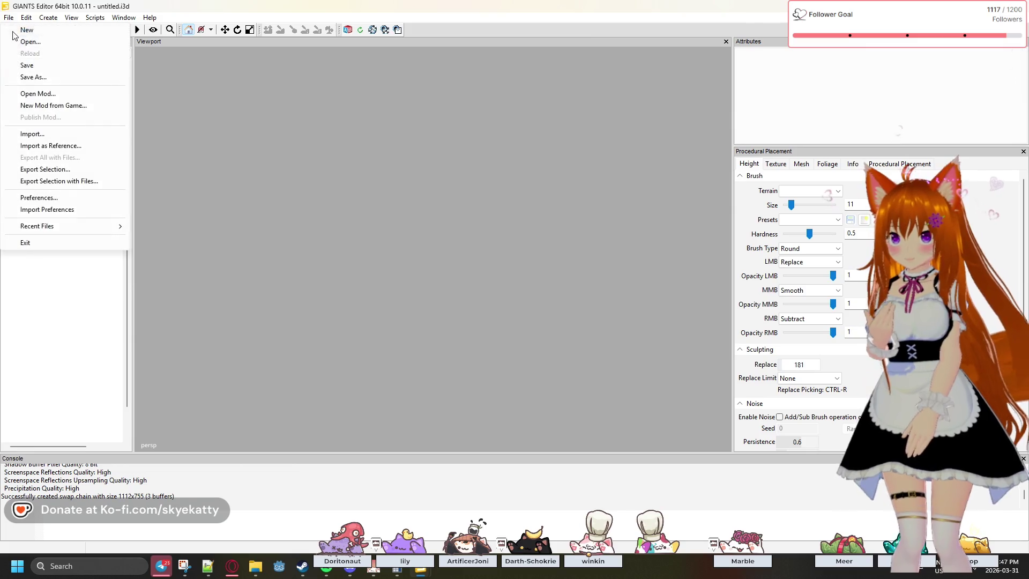
left_click(38, 93)
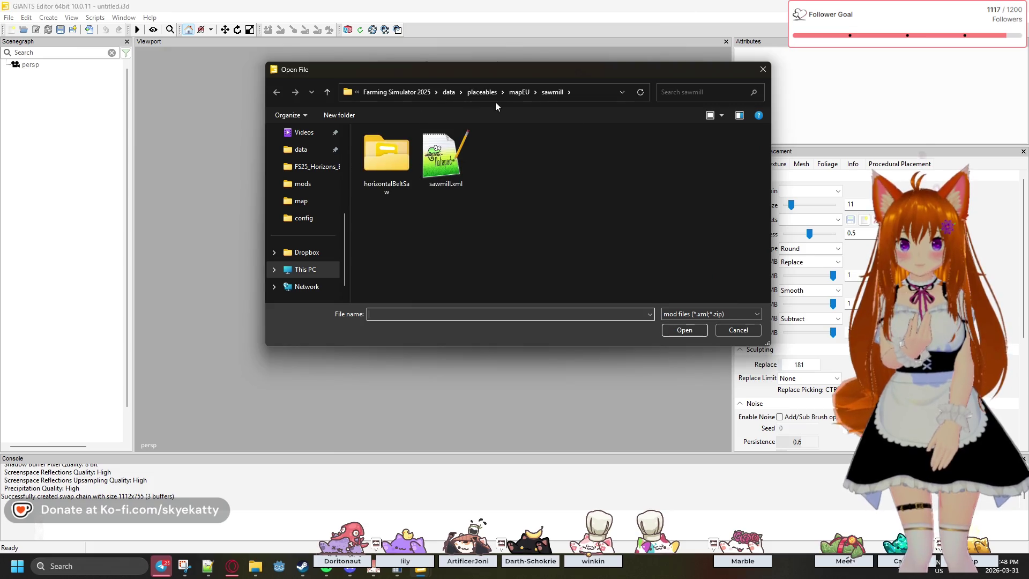
left_click(288, 187)
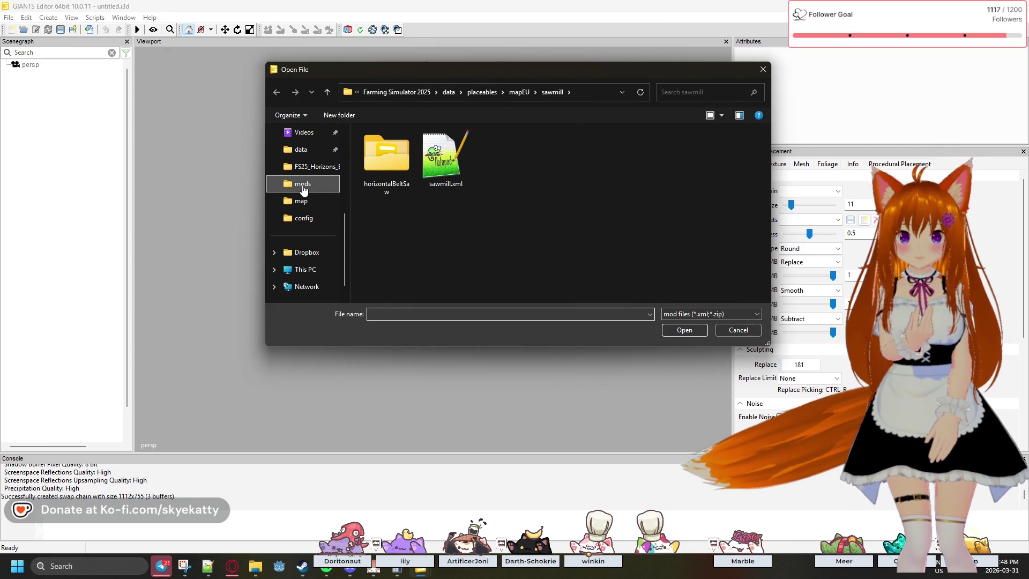
double_click(439, 150)
left_click(419, 164)
left_click(680, 330)
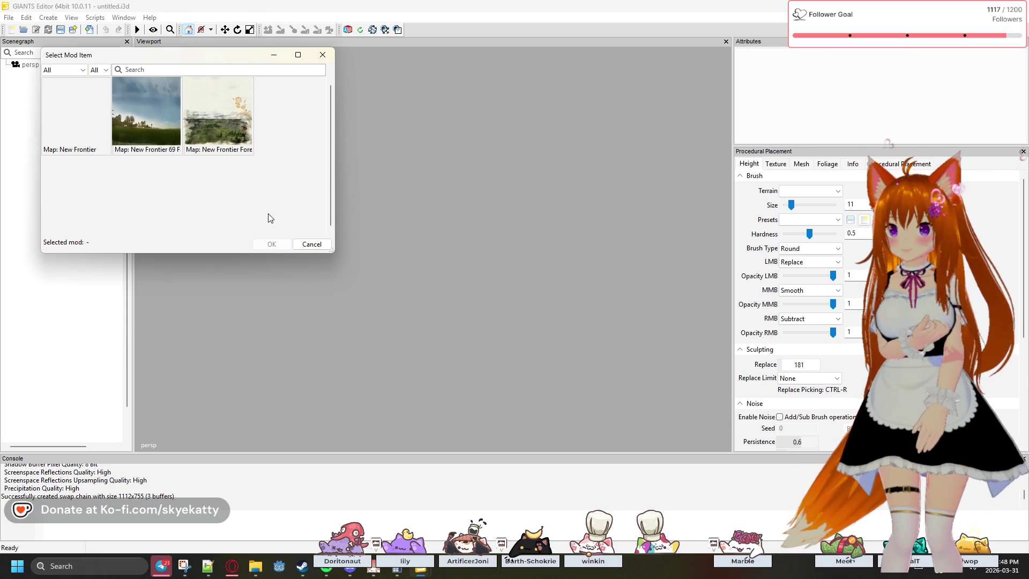
left_click(75, 135)
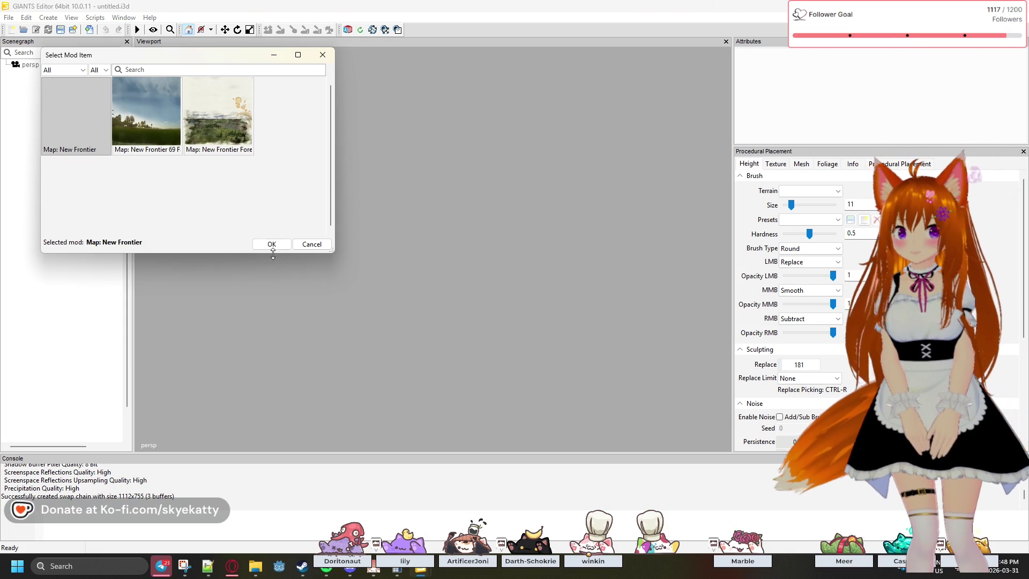
left_click(272, 248)
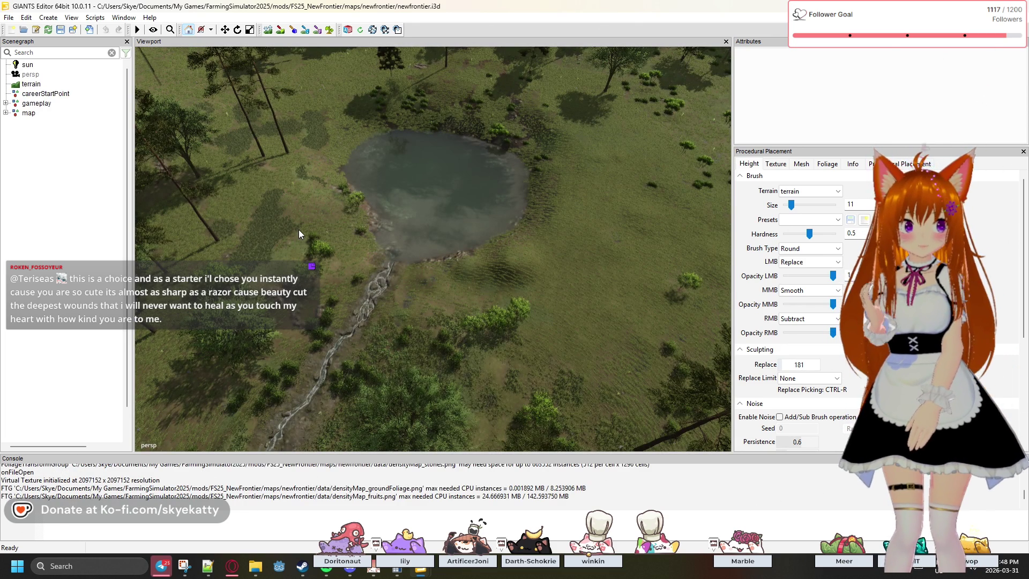
Fly the camera across New Frontier's farm and fields to the preplaced sawmill shed.
mouse_move(443, 260)
left_mouse_down()
mouse_move(178, 189)
mouse_move(364, 210)
mouse_move(198, 186)
mouse_move(312, 186)
mouse_move(339, 208)
mouse_move(237, 208)
mouse_move(231, 226)
mouse_move(65, 237)
left_mouse_up()
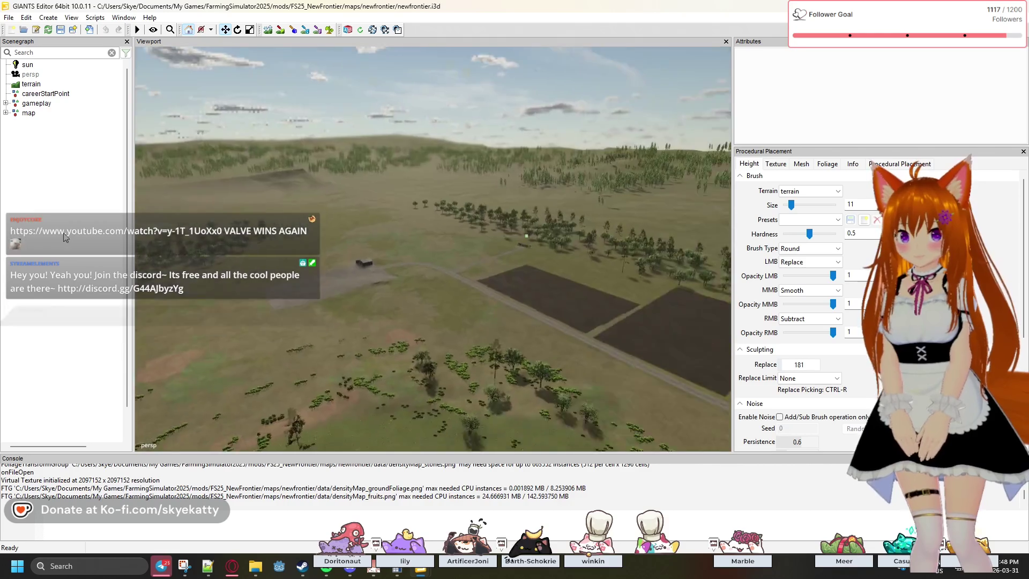
key("w")
mouse_move(352, 245)
left_mouse_down()
mouse_move(456, 262)
mouse_move(719, 239)
mouse_move(205, 253)
mouse_move(374, 255)
mouse_move(373, 240)
left_mouse_up()
key("w")
key("w")
key("w")
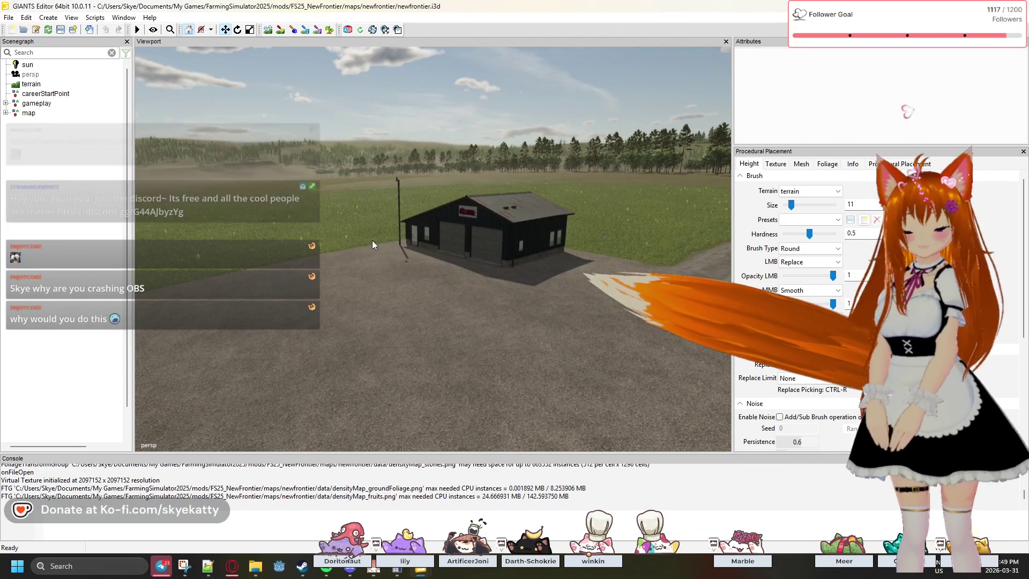
key("w")
mouse_move(504, 245)
left_mouse_down()
mouse_move(668, 262)
mouse_move(466, 260)
mouse_move(710, 227)
mouse_move(677, 243)
mouse_move(492, 243)
mouse_move(621, 243)
mouse_move(515, 243)
mouse_move(555, 211)
mouse_move(574, 233)
mouse_move(578, 271)
mouse_move(517, 294)
mouse_move(561, 263)
mouse_move(596, 262)
left_mouse_up()
key("w")
key("s")
key("w")
key("s")
key("w")
key("w")
key("w")
key("w")
key("w")
key("s")
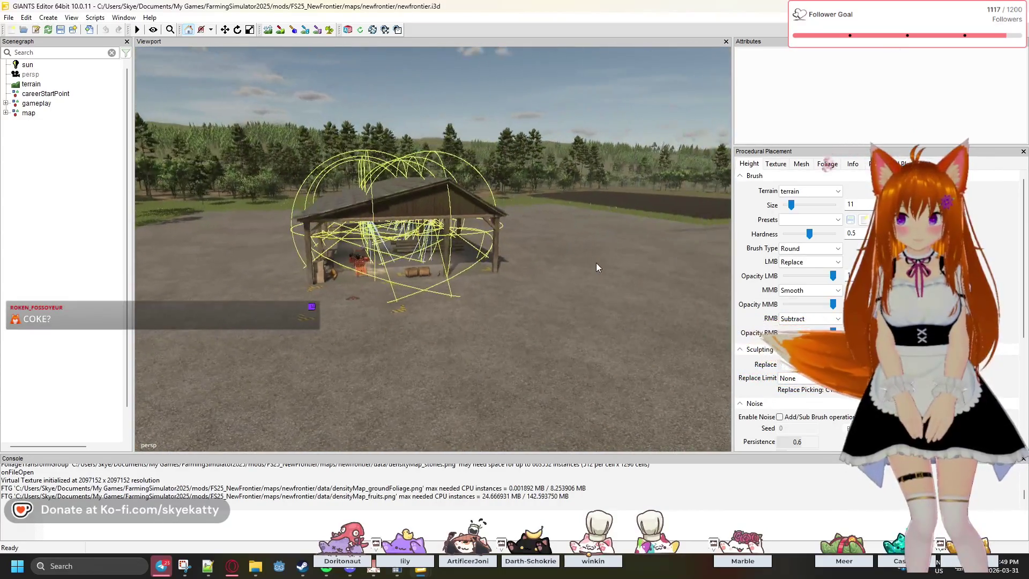
mouse_move(334, 201)
left_mouse_down()
mouse_move(464, 202)
mouse_move(459, 221)
left_mouse_up()
key("d")
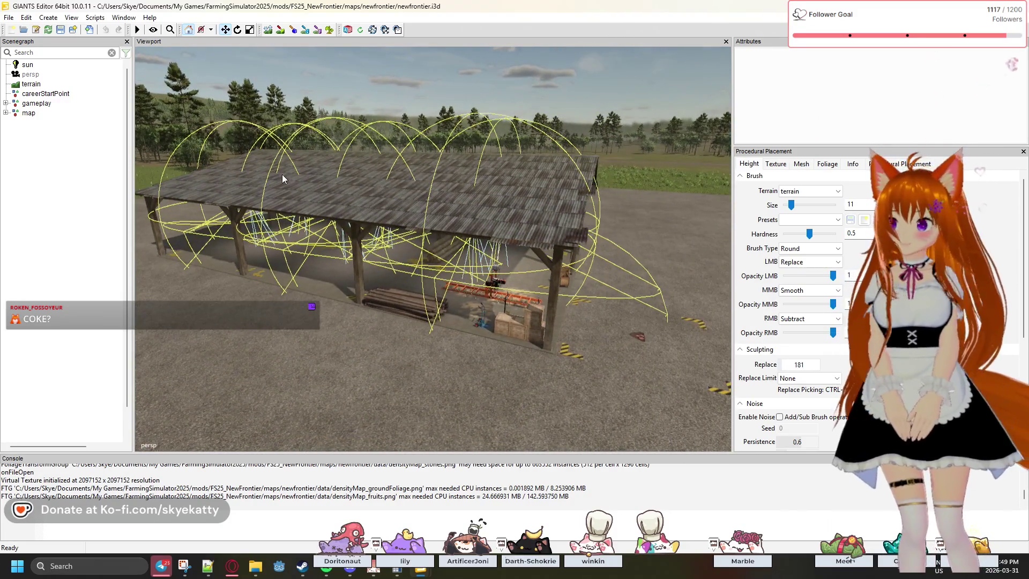
Freeze preplaced_sawmill's translation, then expand it to show placeable holding the sawmill.
left_click(6, 113)
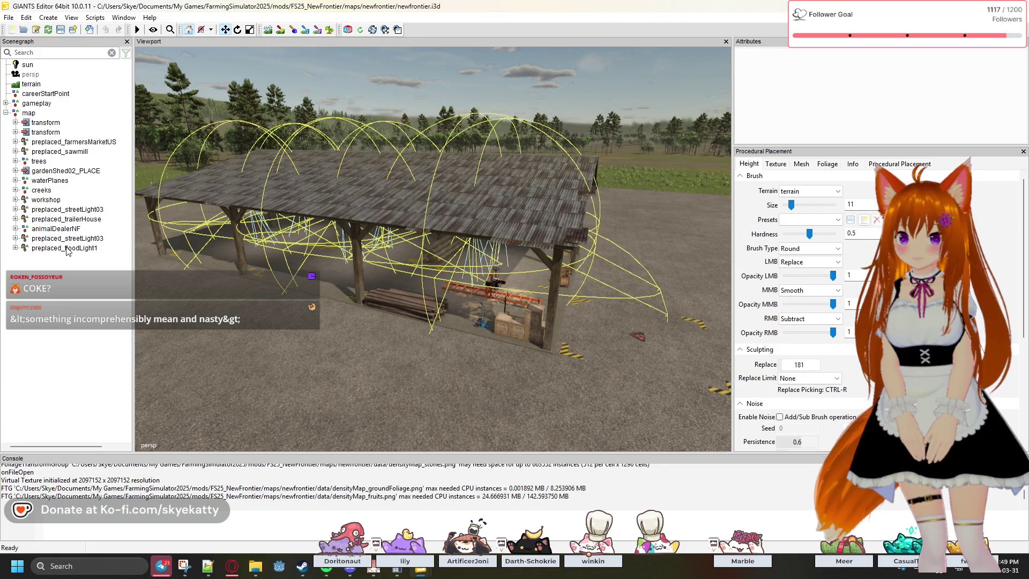
left_click(45, 153)
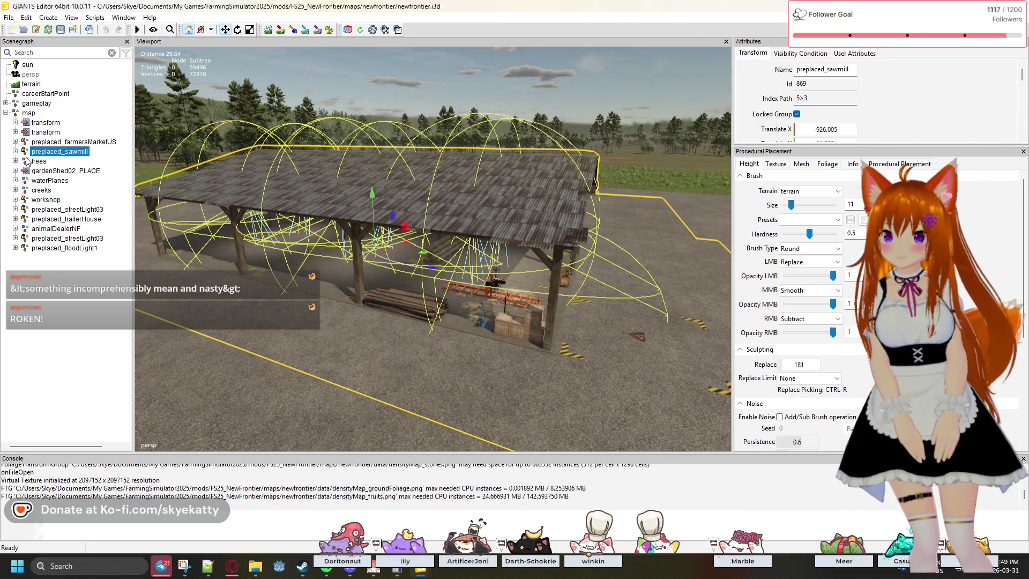
left_click(16, 152)
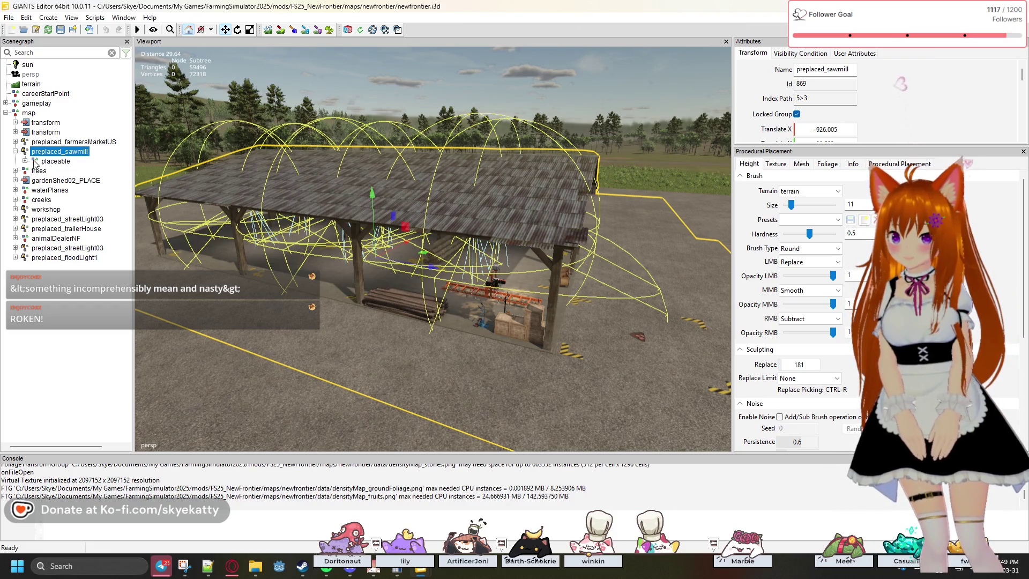
right_click(27, 155)
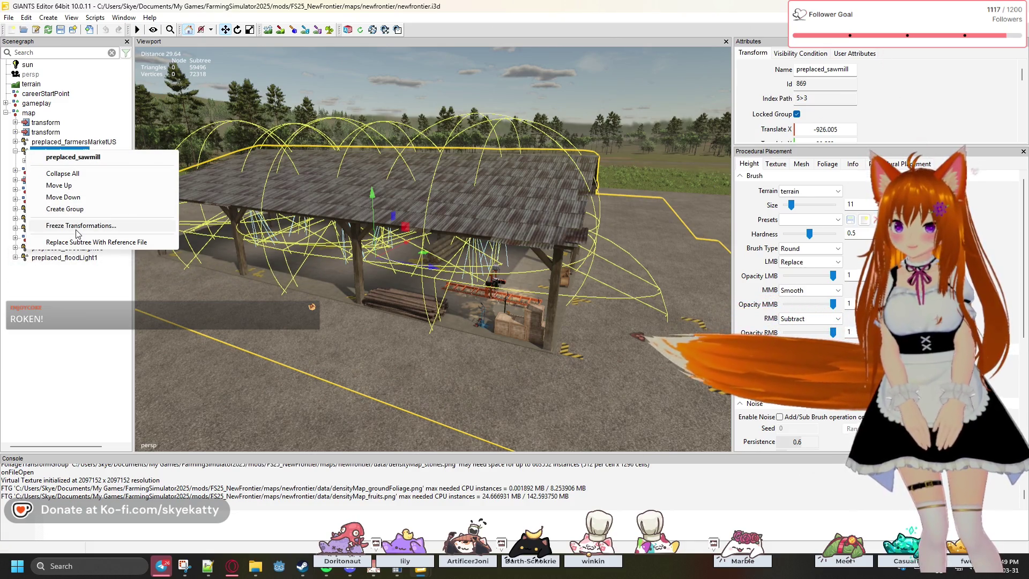
left_click(77, 230)
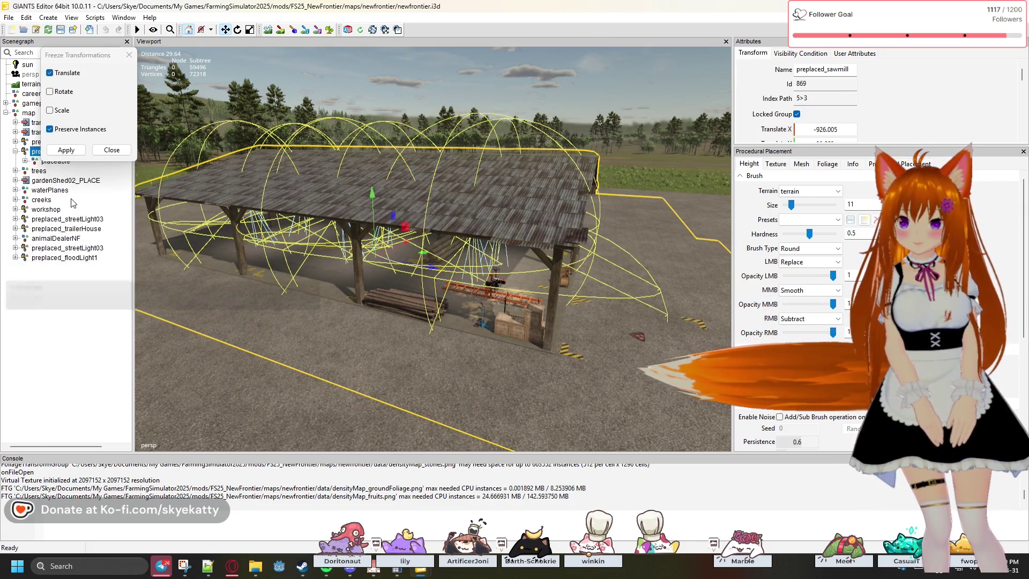
left_click(85, 153)
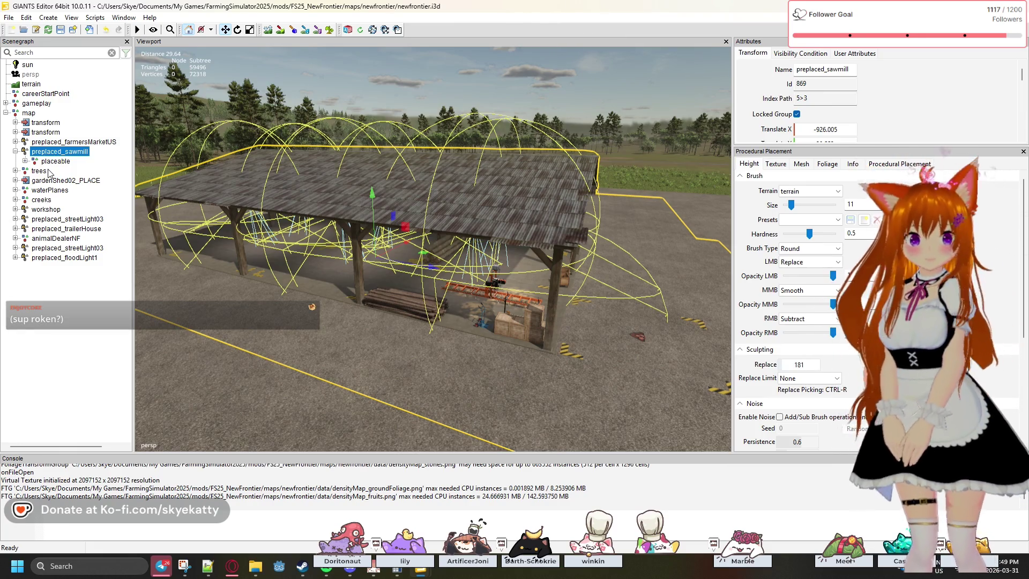
left_click(25, 162)
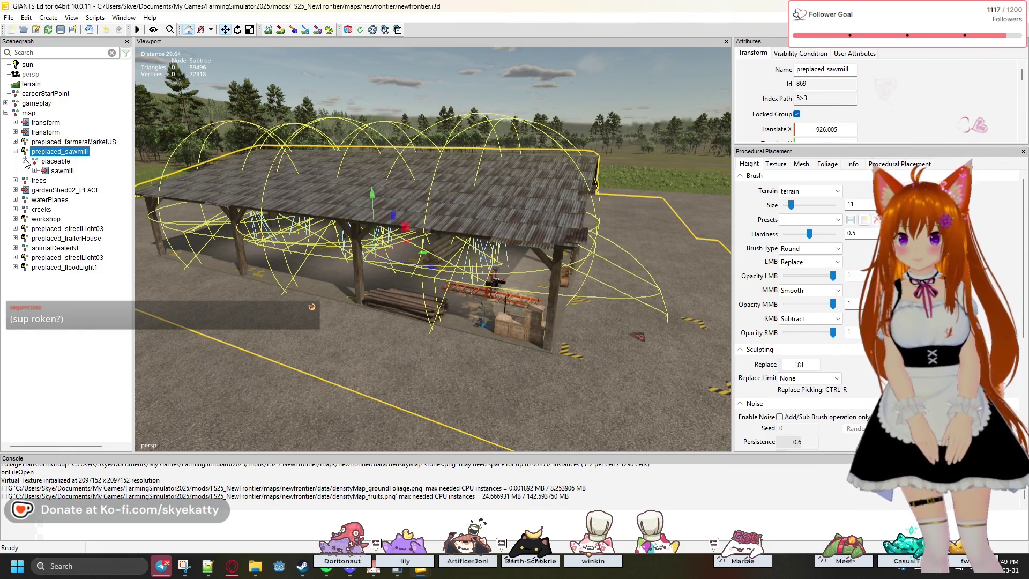
Expand sawmill and preplaced_streetLight03, check placeable's attribute tabs, then select sawmill.
left_click(35, 171)
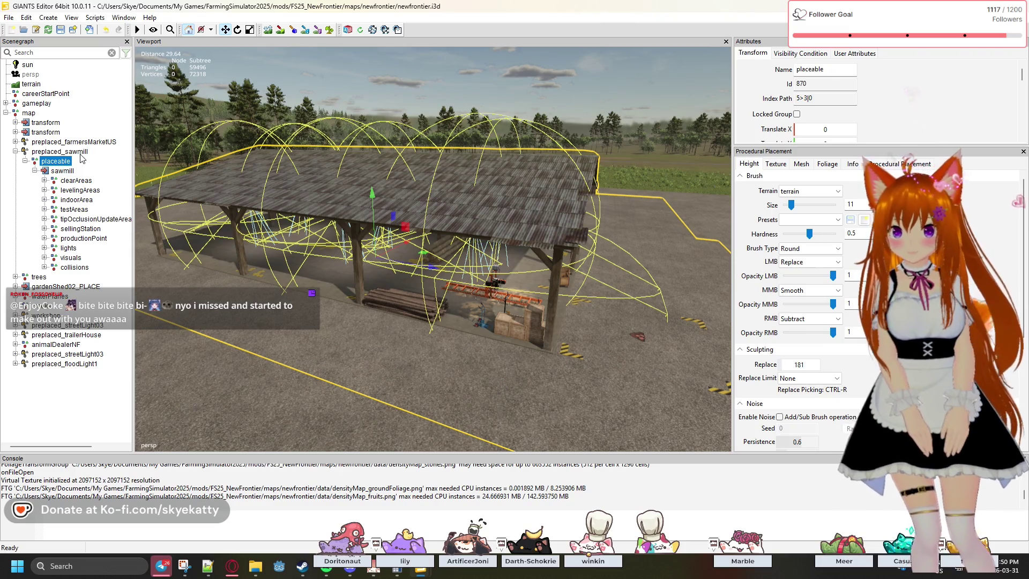
left_click(15, 325)
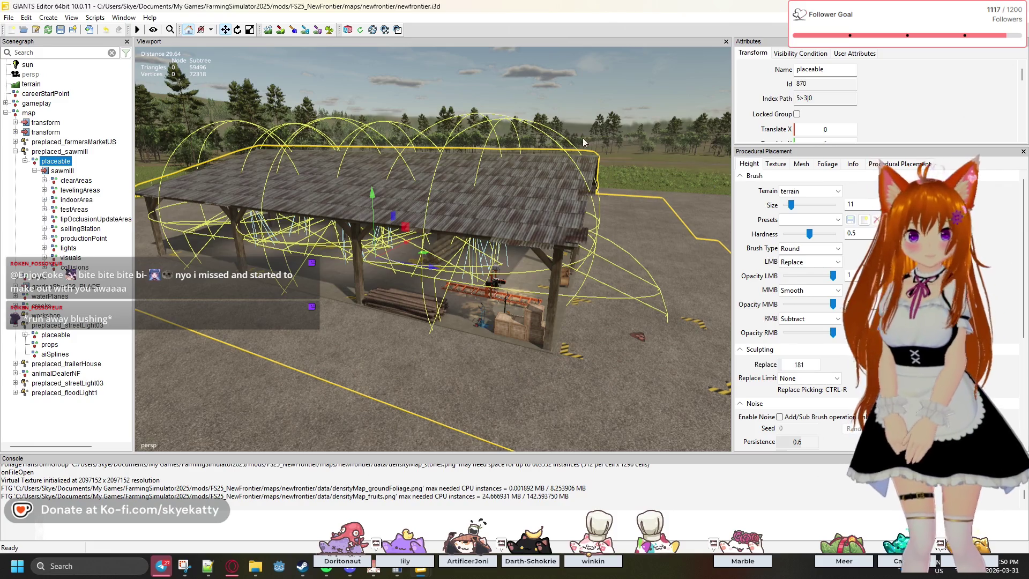
left_click(862, 53)
left_click(785, 54)
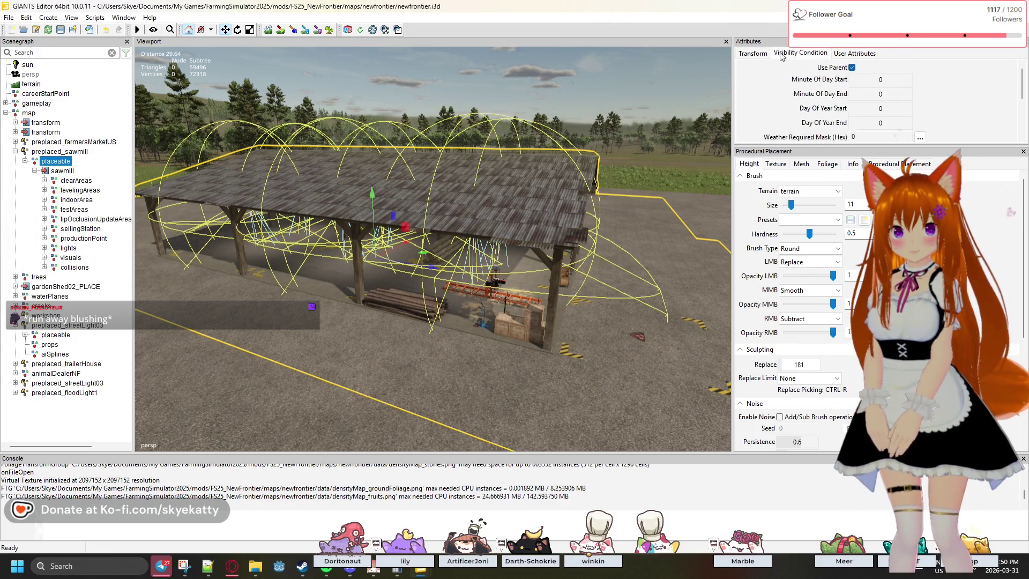
left_click(854, 53)
left_click(63, 171)
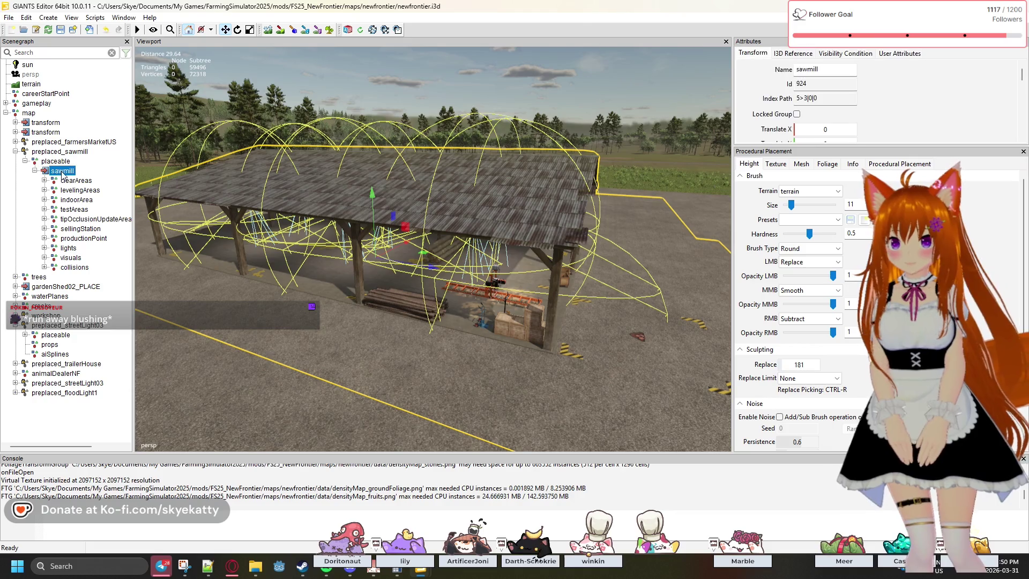
Review sawmill's User Attributes, Visibility Condition, I3D Reference and Transform, confirming translation 0,0,0.
left_click(915, 54)
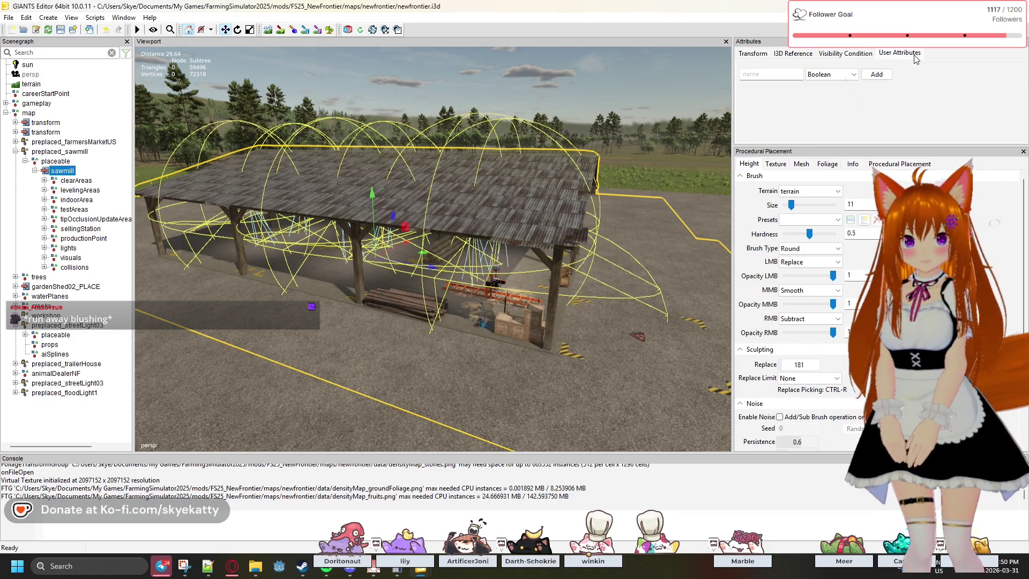
left_click(819, 54)
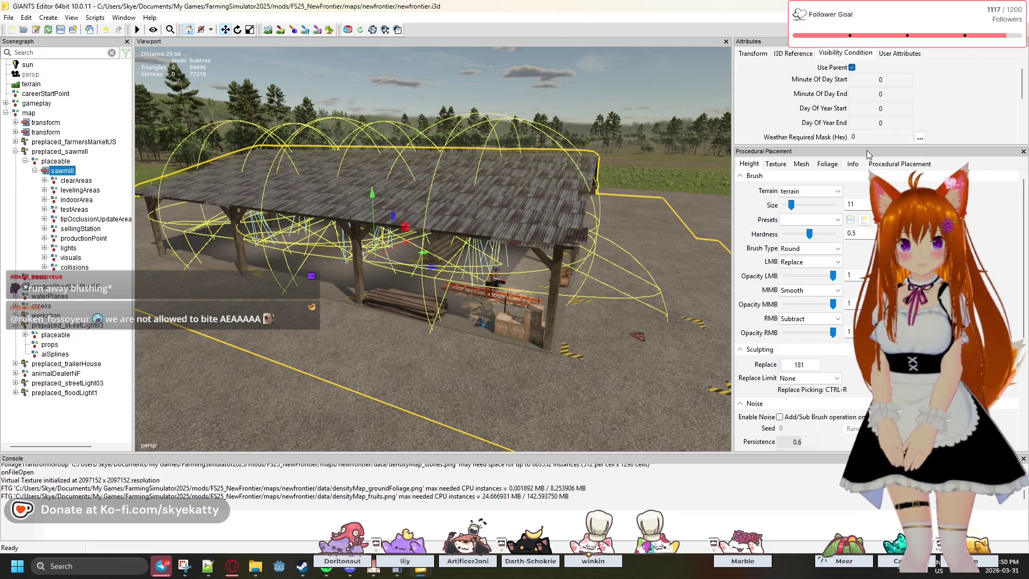
left_click_drag(866, 151, 867, 300)
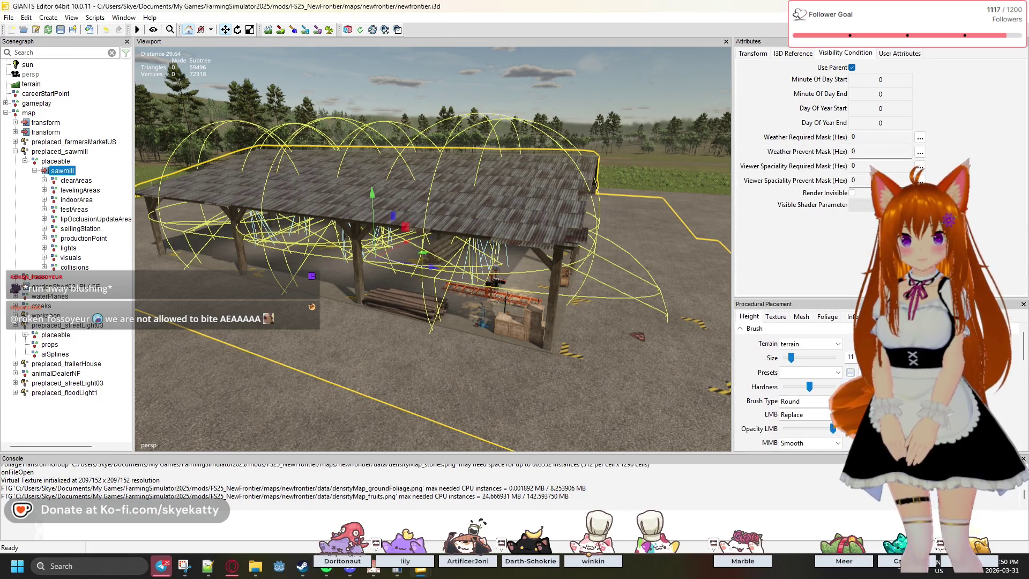
left_click(794, 54)
left_click(754, 53)
left_click(787, 54)
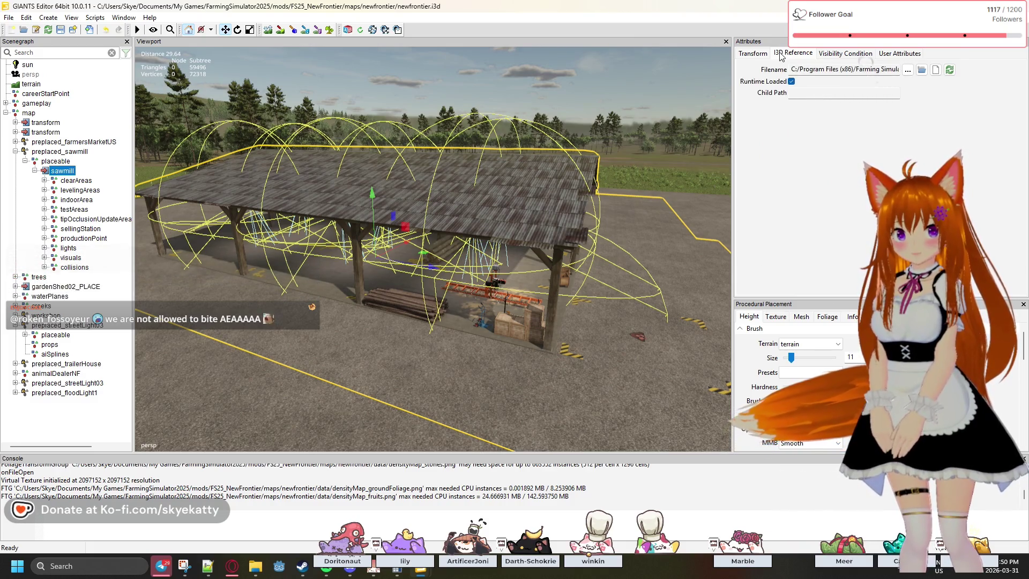
left_click(753, 54)
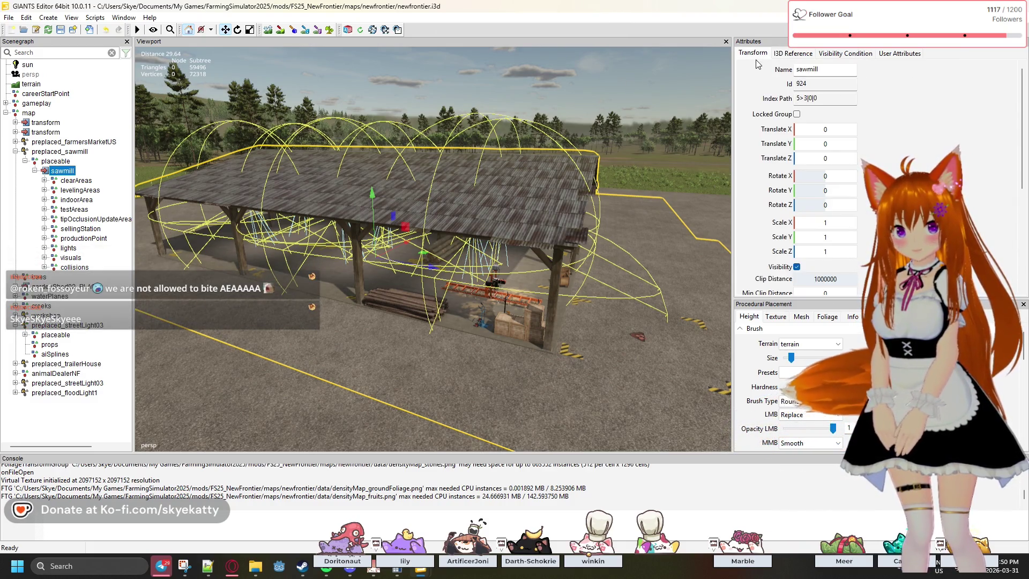
scroll(775, 121, "down", 5)
scroll(772, 123, "down", 1)
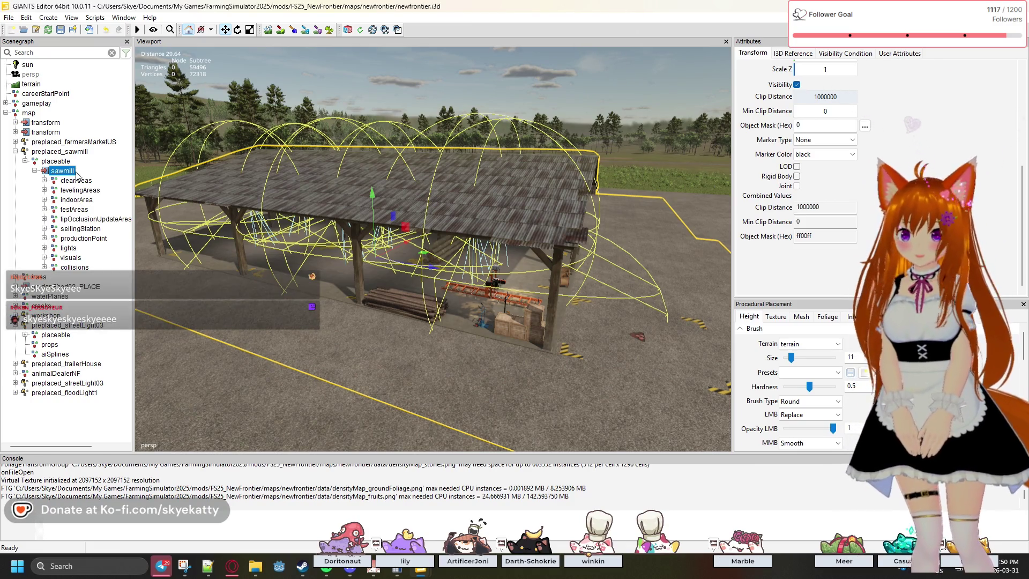
left_click_drag(134, 223, 145, 224)
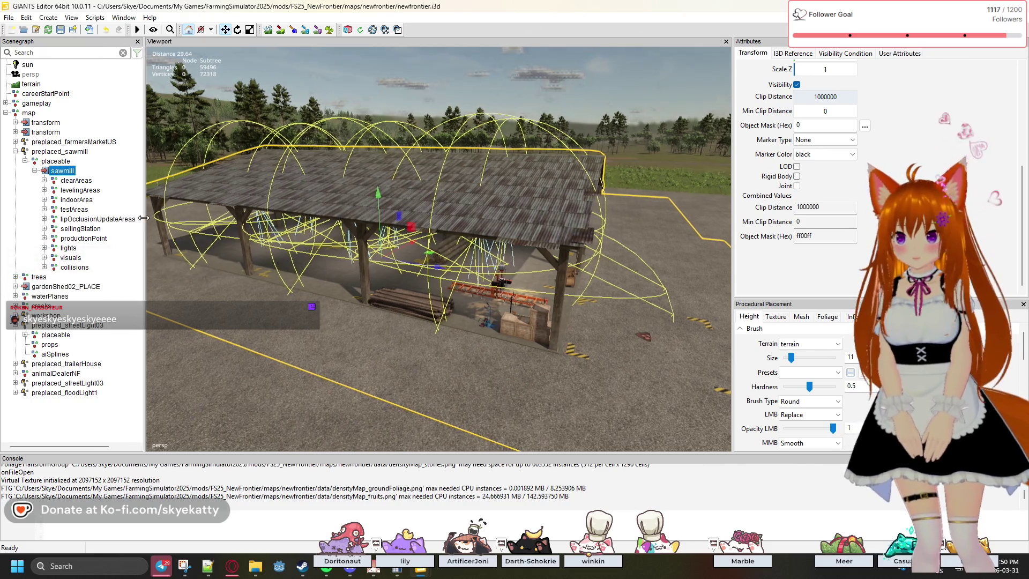
Expand sellingStation and select woodTrigger, woodActivationTrigger and warningStripes_woodTrigger, widening the Scenegraph panel.
left_click(75, 229)
mouse_move(307, 303)
left_mouse_down()
mouse_move(346, 314)
mouse_move(230, 295)
mouse_move(77, 294)
mouse_move(47, 307)
mouse_move(238, 361)
mouse_move(7, 320)
mouse_move(43, 279)
left_mouse_up()
left_click(44, 228)
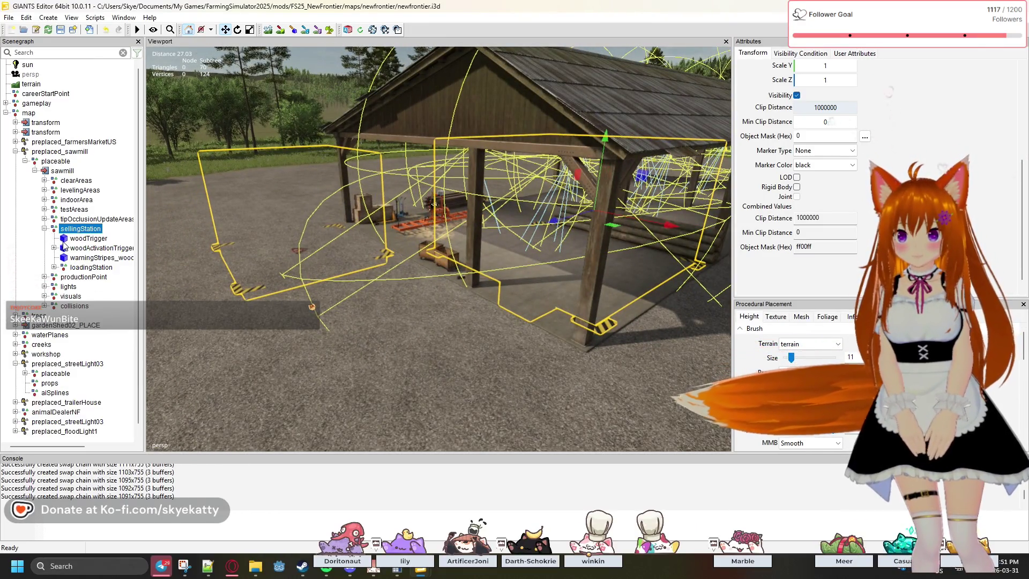
left_click(88, 238)
mouse_move(220, 271)
left_mouse_down()
mouse_move(270, 275)
mouse_move(179, 258)
mouse_move(268, 272)
mouse_move(224, 266)
left_mouse_up()
left_click(102, 248)
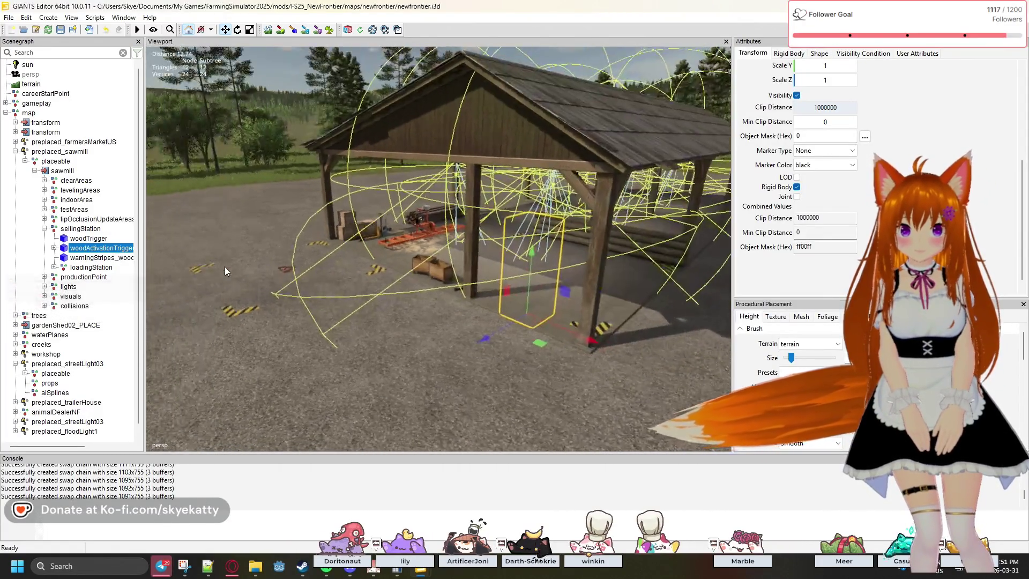
left_click_drag(143, 250, 211, 249)
left_click(138, 258)
left_click(126, 249)
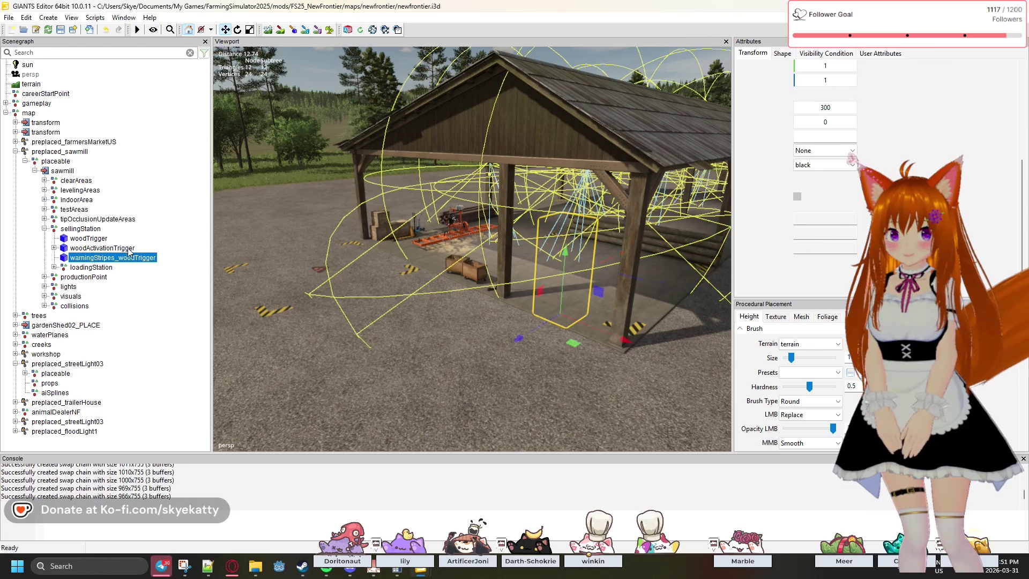
mouse_move(520, 193)
left_mouse_down()
mouse_move(507, 190)
mouse_move(545, 194)
mouse_move(542, 206)
mouse_move(240, 213)
left_mouse_up()
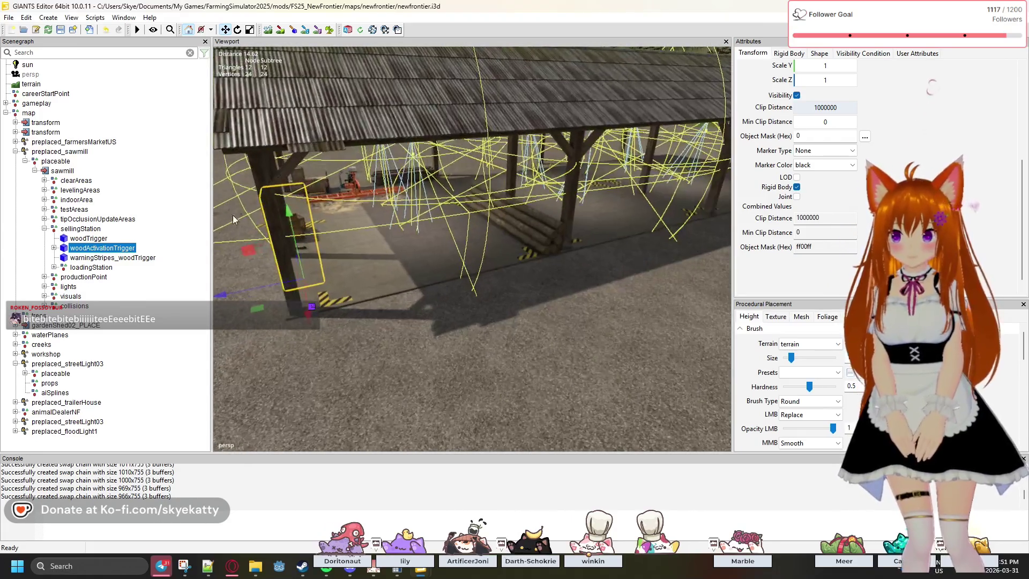
Frame woodTrigger, woodActivationTrigger, warningStripes_woodTrigger and loadingStation in the viewport one by one.
double_click(102, 239)
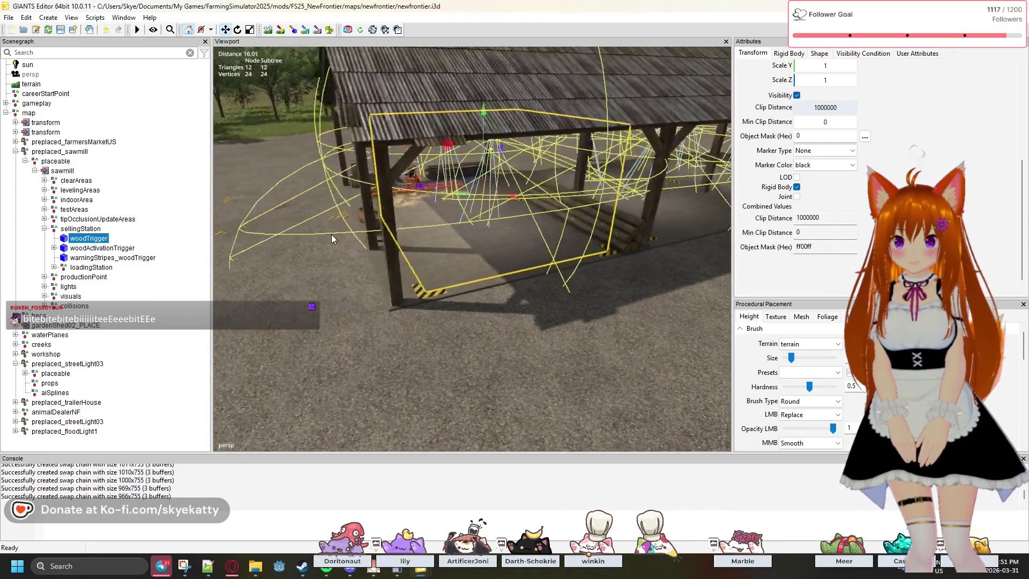
double_click(104, 249)
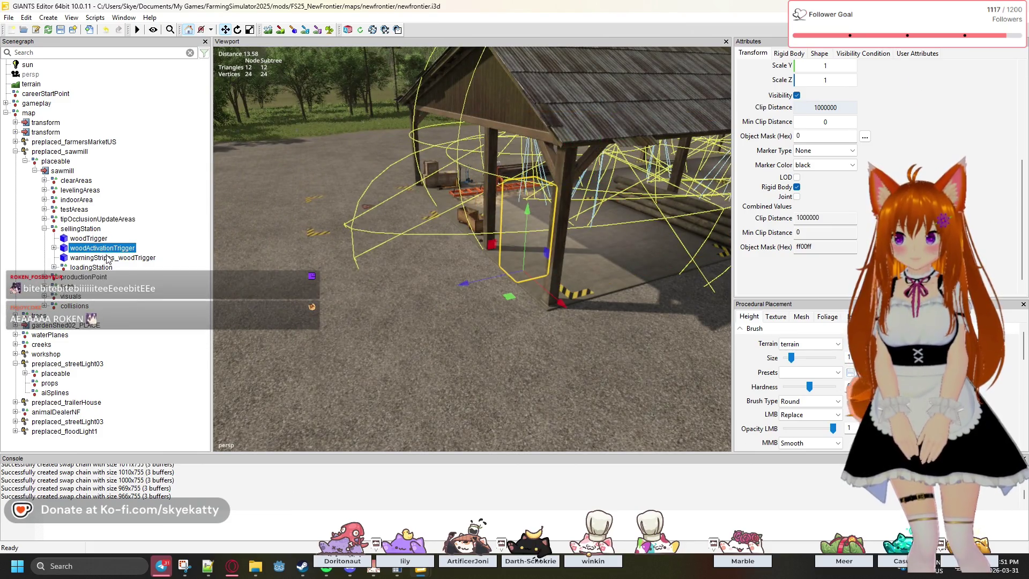
double_click(108, 258)
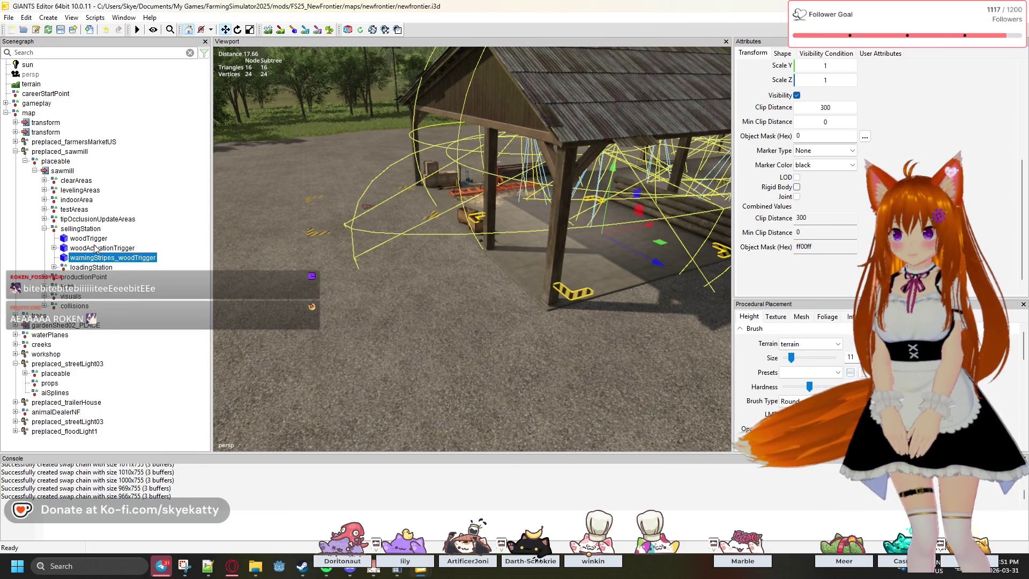
double_click(91, 268)
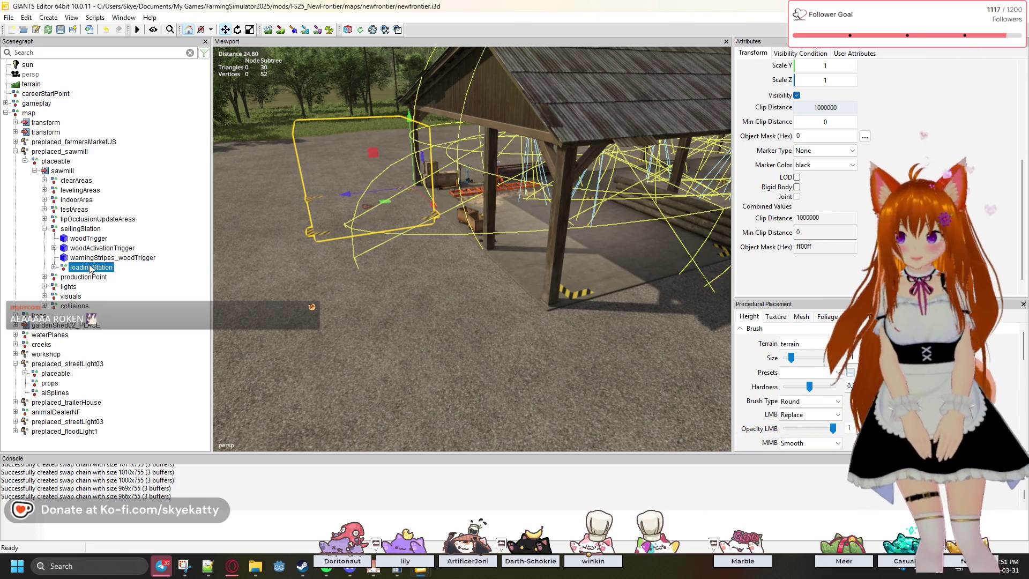
Expand loadingStation to reveal warningStripes_woodChips, loadTrigger and dischargeNode while orbiting around the shed.
left_click(54, 268)
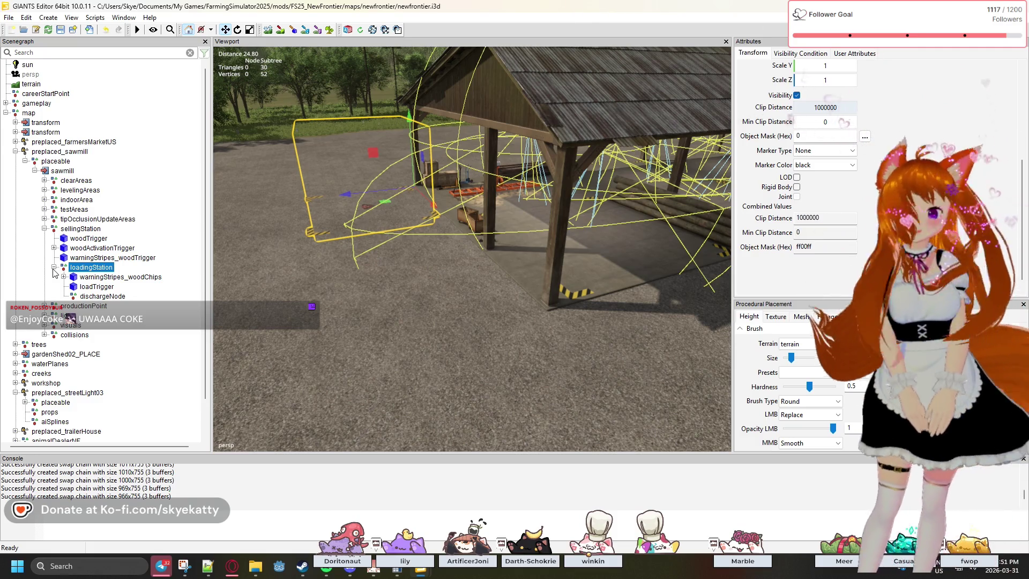
mouse_move(465, 207)
left_mouse_down()
mouse_move(624, 162)
mouse_move(459, 190)
mouse_move(565, 182)
mouse_move(433, 150)
mouse_move(469, 137)
mouse_move(464, 182)
mouse_move(448, 199)
left_mouse_up()
mouse_move(170, 195)
left_mouse_down()
mouse_move(309, 211)
mouse_move(416, 259)
mouse_move(411, 211)
mouse_move(324, 213)
left_mouse_up()
scroll(310, 220, "up", 5)
scroll(324, 213, "down", 2)
mouse_move(397, 204)
left_mouse_down()
mouse_move(229, 213)
mouse_move(640, 229)
mouse_move(641, 130)
mouse_move(579, 277)
mouse_move(578, 251)
mouse_move(491, 237)
left_mouse_up()
Select log01 by picking a log in the scene, then glance at the Edit menu.
left_click(596, 230)
mouse_move(596, 229)
left_mouse_down()
mouse_move(477, 288)
mouse_move(500, 266)
left_mouse_up()
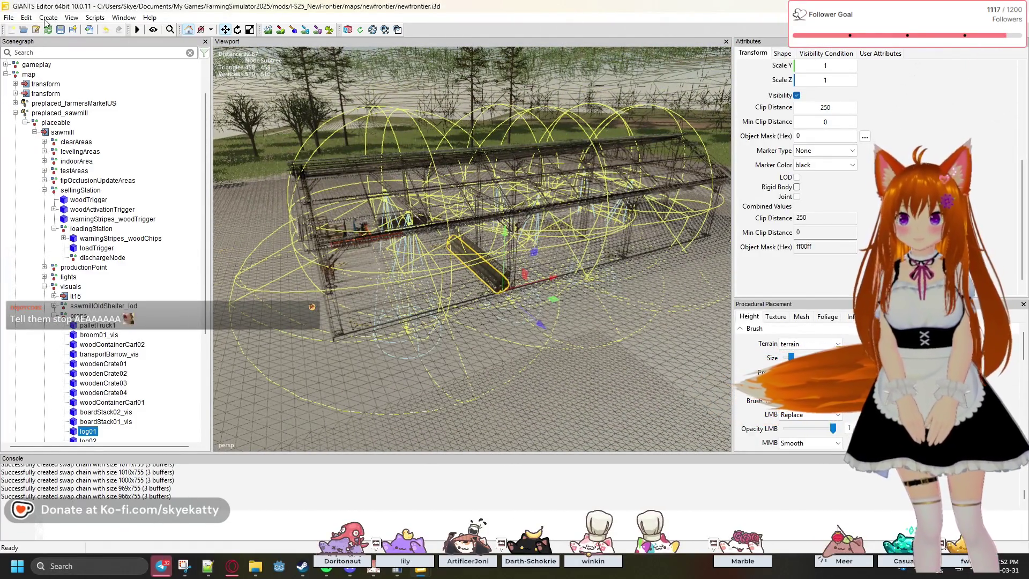
left_click(26, 17)
left_click(45, 29)
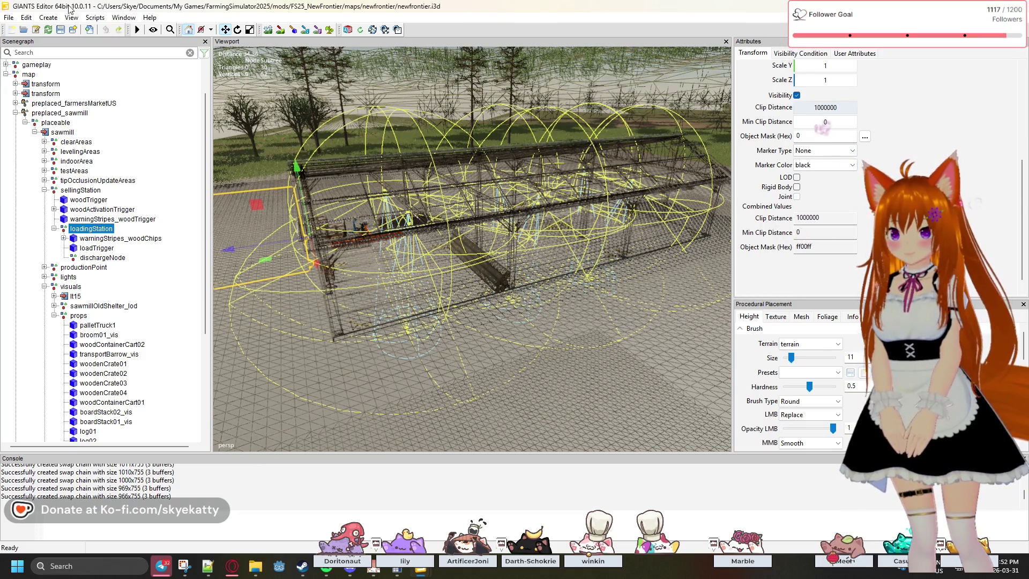
Switch the viewport from wireframe to View > Shaded and clear the selection.
left_click(46, 18)
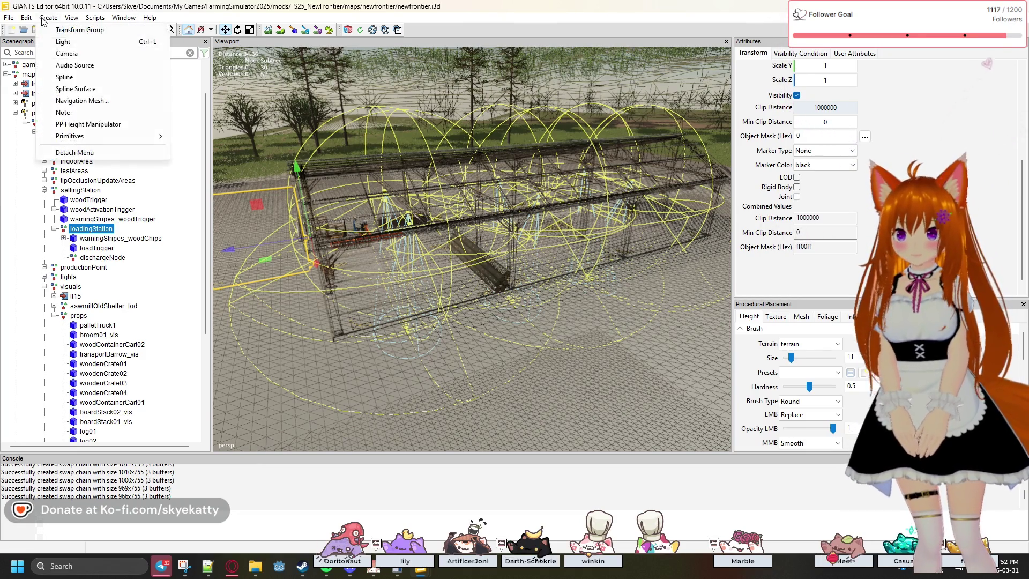
mouse_move(70, 18)
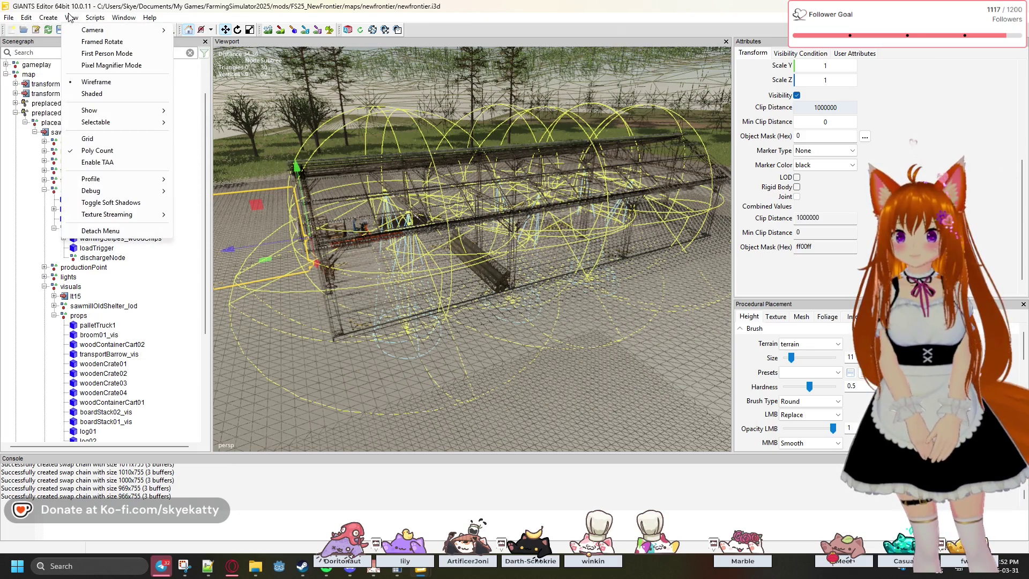
left_click(108, 93)
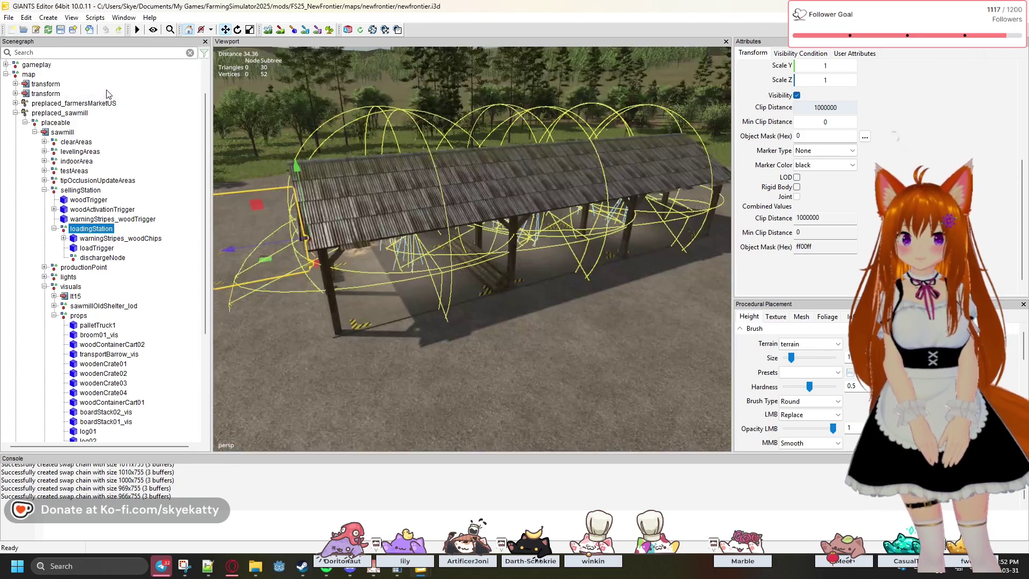
right_click(330, 204)
left_click(563, 323)
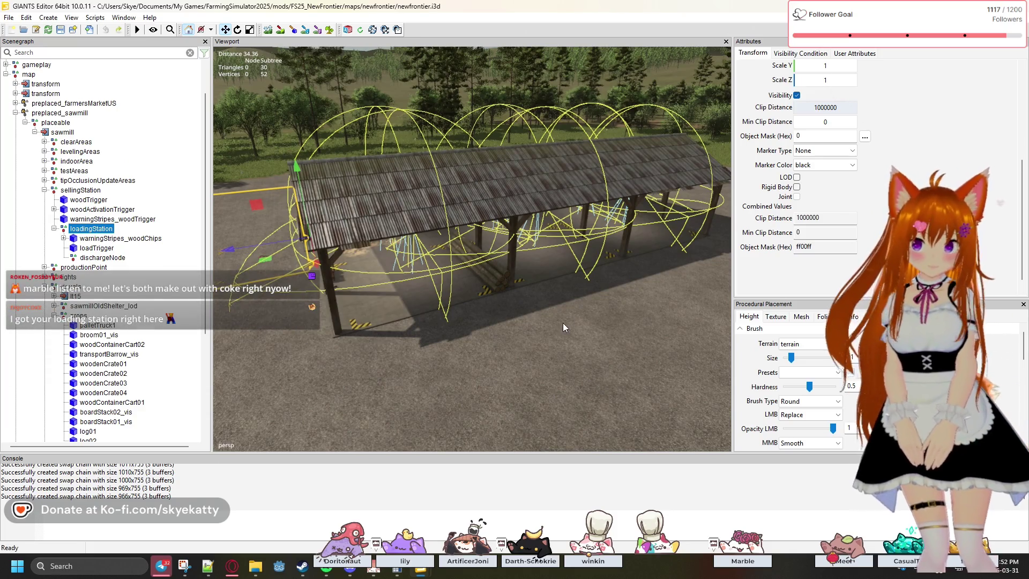
key("Escape")
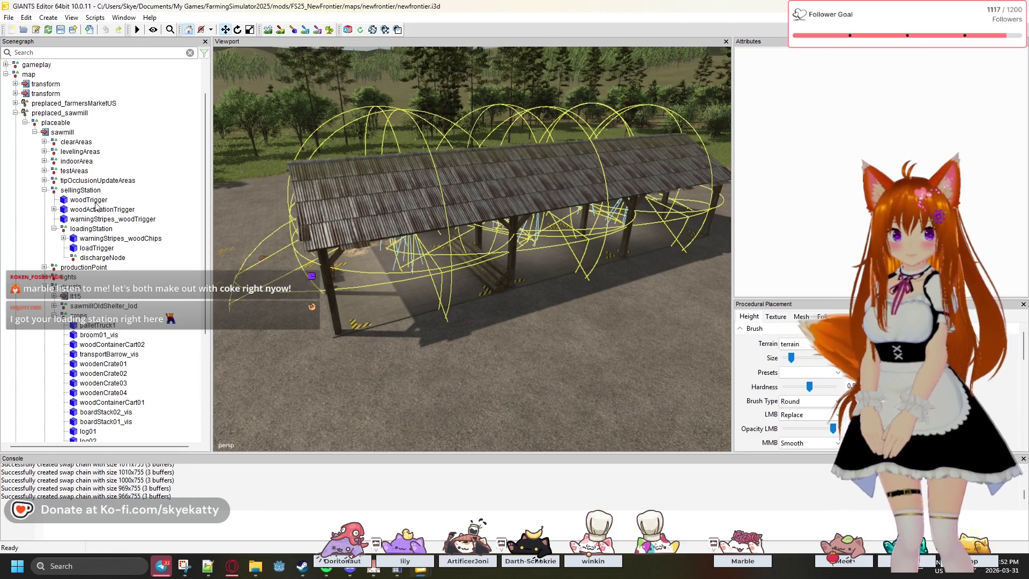
Select loadingStation, then woodTrigger and woodActivationTrigger under sellingStation.
left_click(89, 210)
left_click(89, 229)
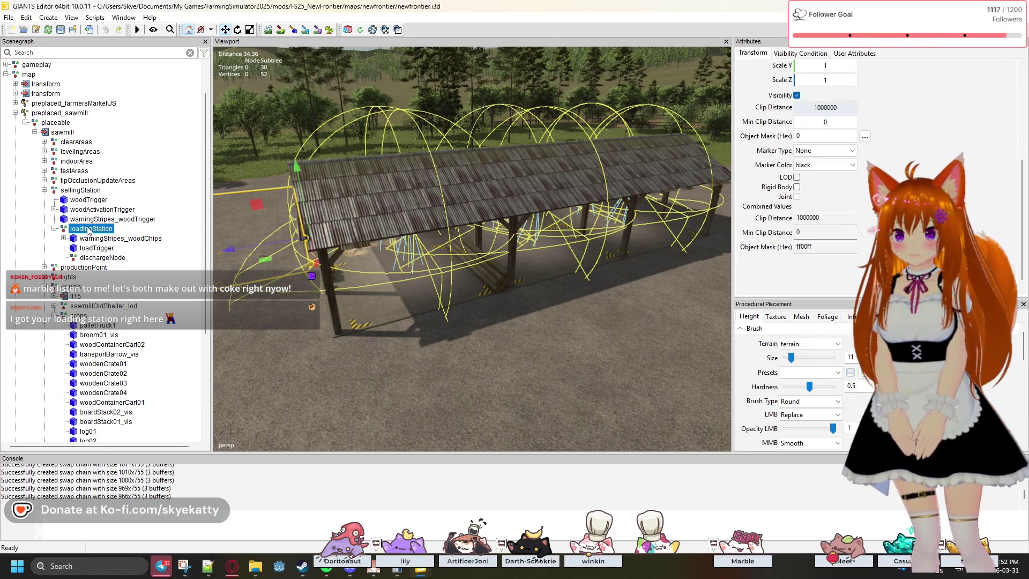
key("ctrl+z")
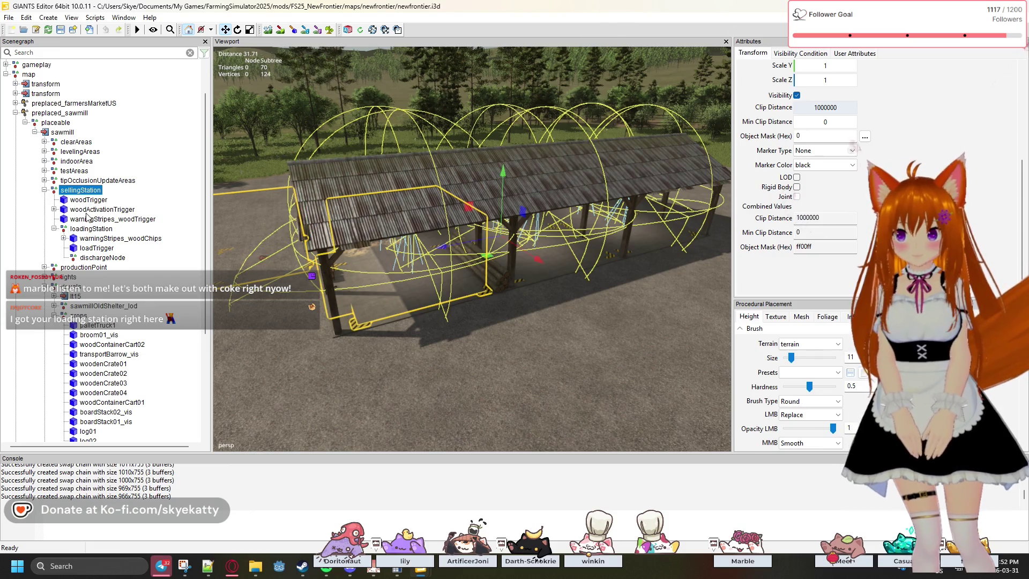
left_click(89, 200)
left_click(93, 210)
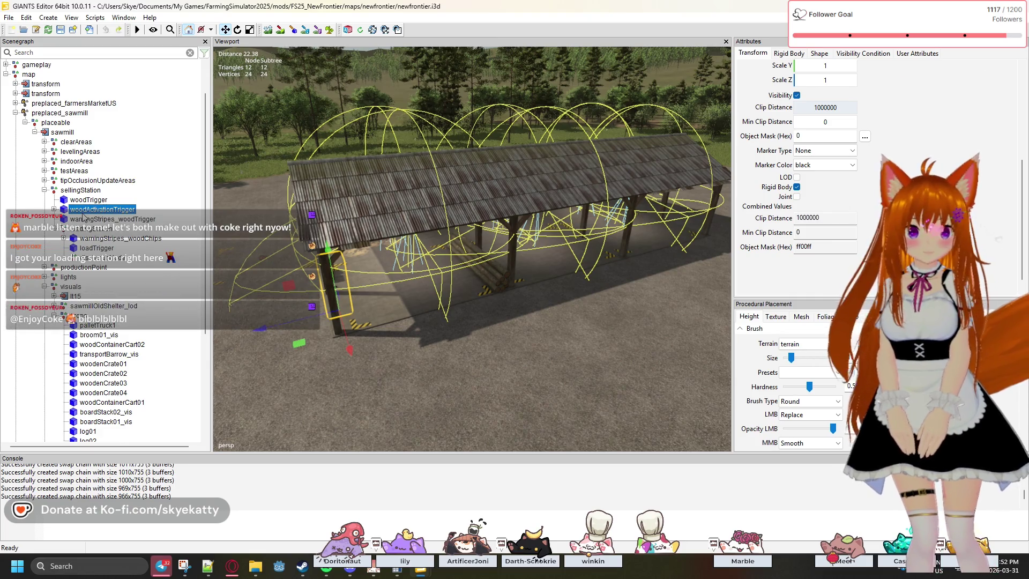
Expand woodActivationTrigger, select its woodActivationTriggerMarker child, then return to the parent trigger.
left_click(54, 209)
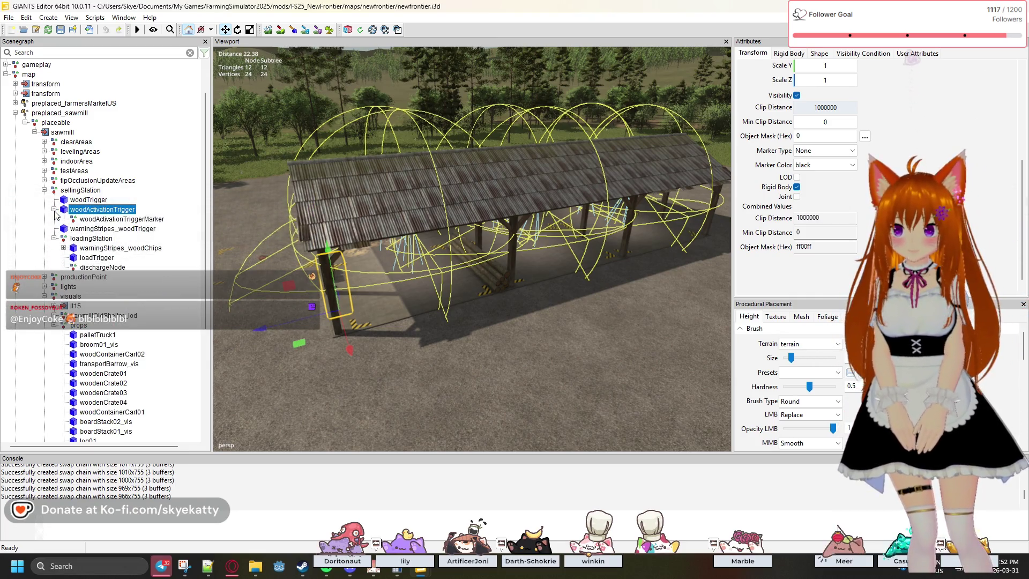
left_click(104, 221)
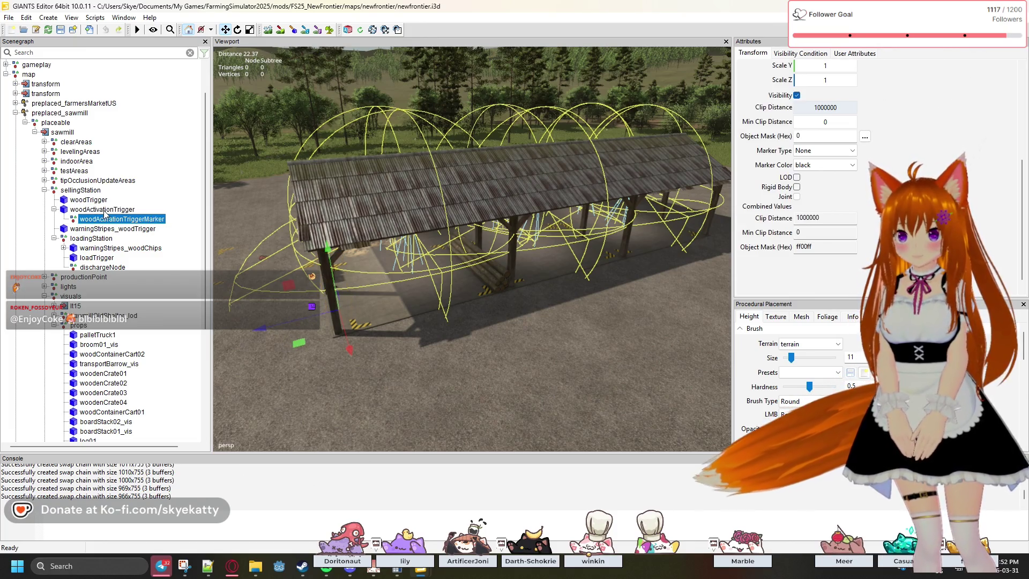
key("Up")
mouse_move(465, 349)
left_mouse_down()
mouse_move(363, 383)
mouse_move(295, 308)
mouse_move(342, 297)
mouse_move(365, 263)
mouse_move(391, 375)
mouse_move(375, 311)
left_mouse_up()
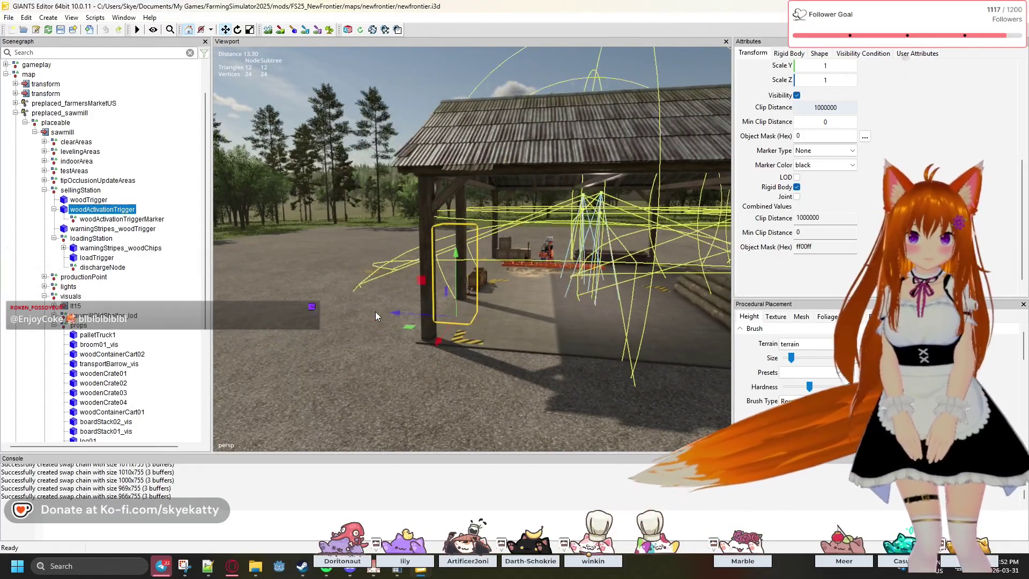
Check the trigger's User Attributes, Visibility Condition and Shape tabs, then select the placeable group.
left_click(935, 54)
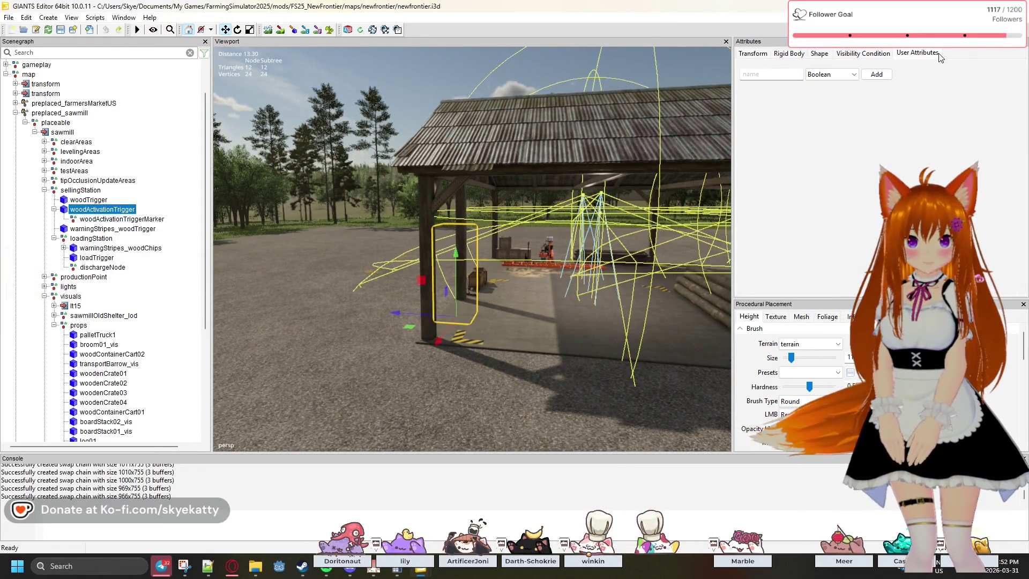
left_click(864, 53)
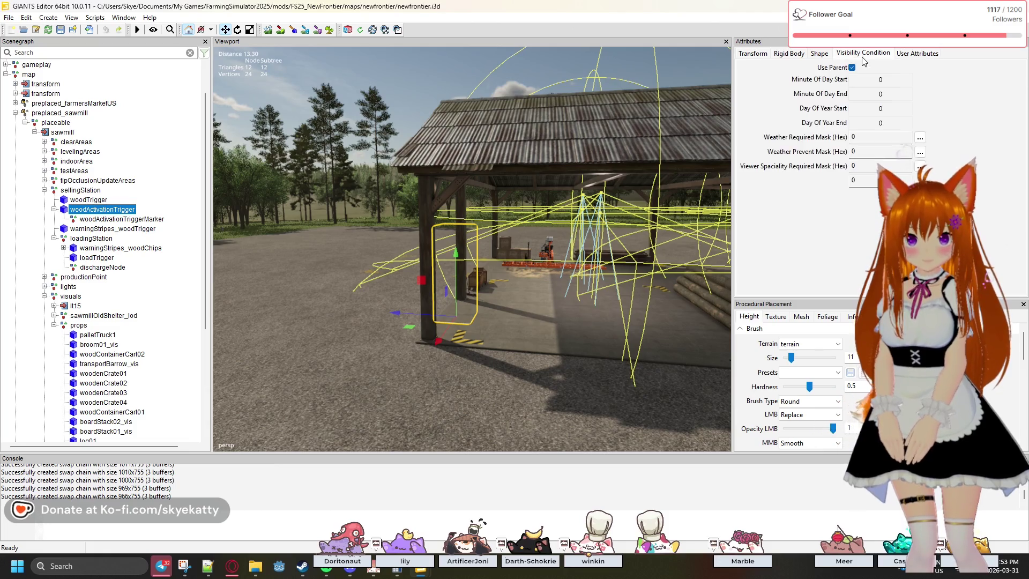
left_click(819, 54)
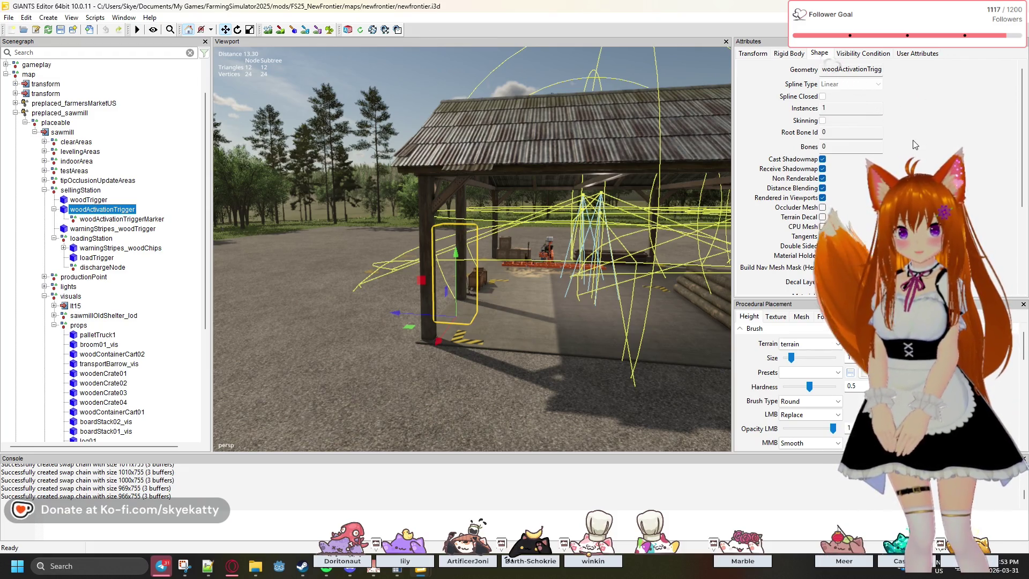
scroll(915, 145, "down", 5)
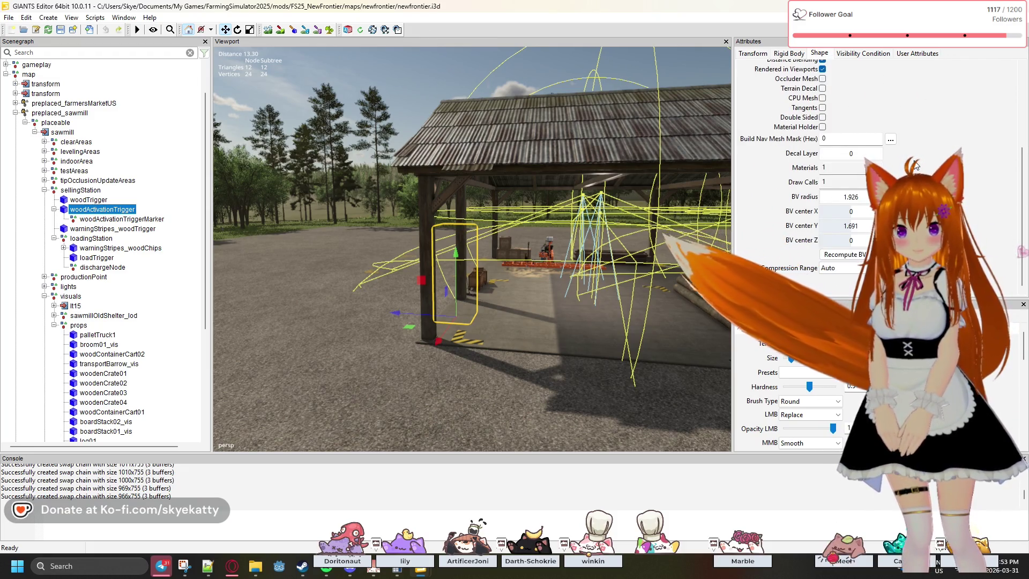
scroll(915, 164, "up", 1)
scroll(915, 164, "up", 3)
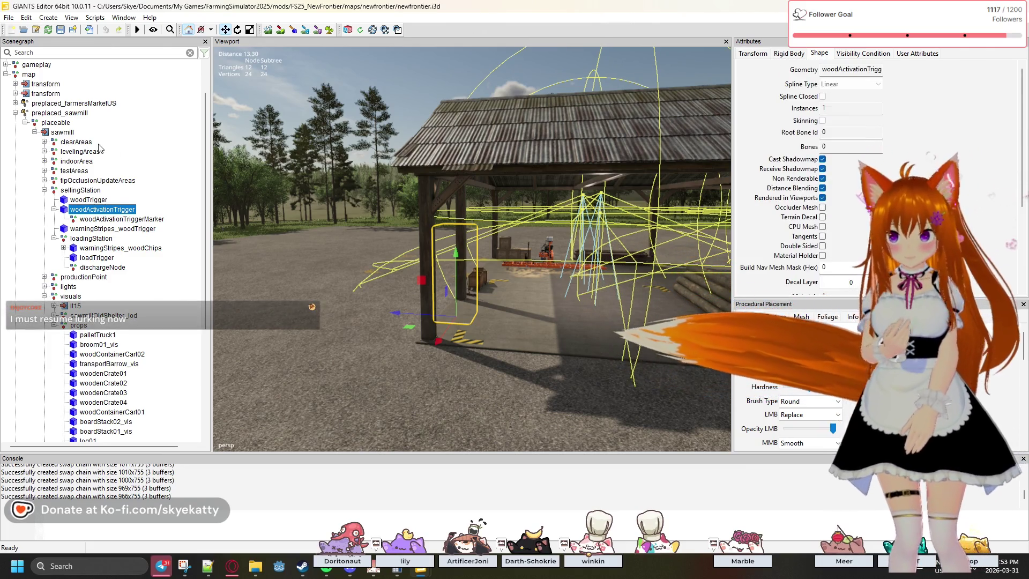
left_click(56, 123)
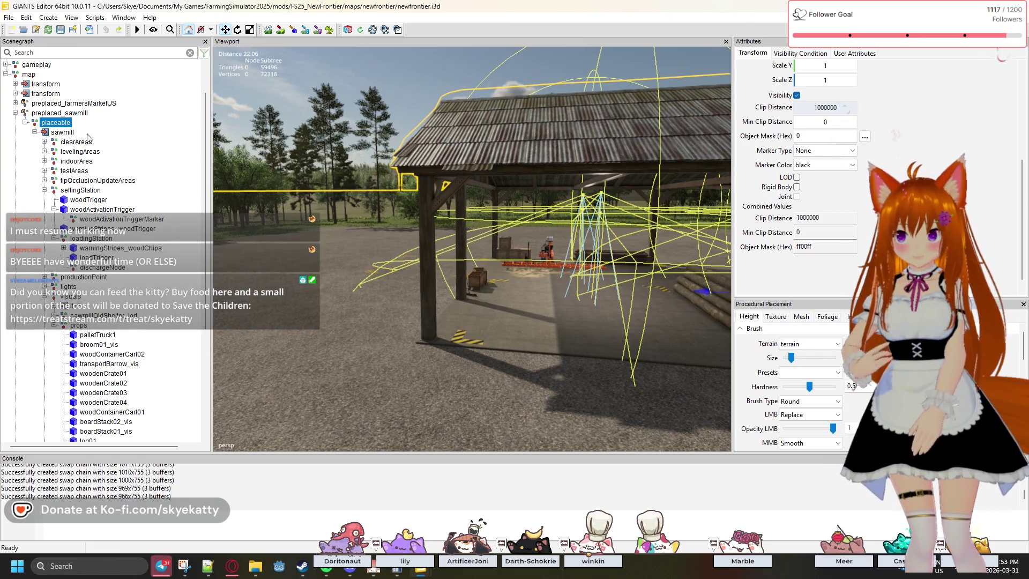
right_click(63, 142)
left_click(17, 172)
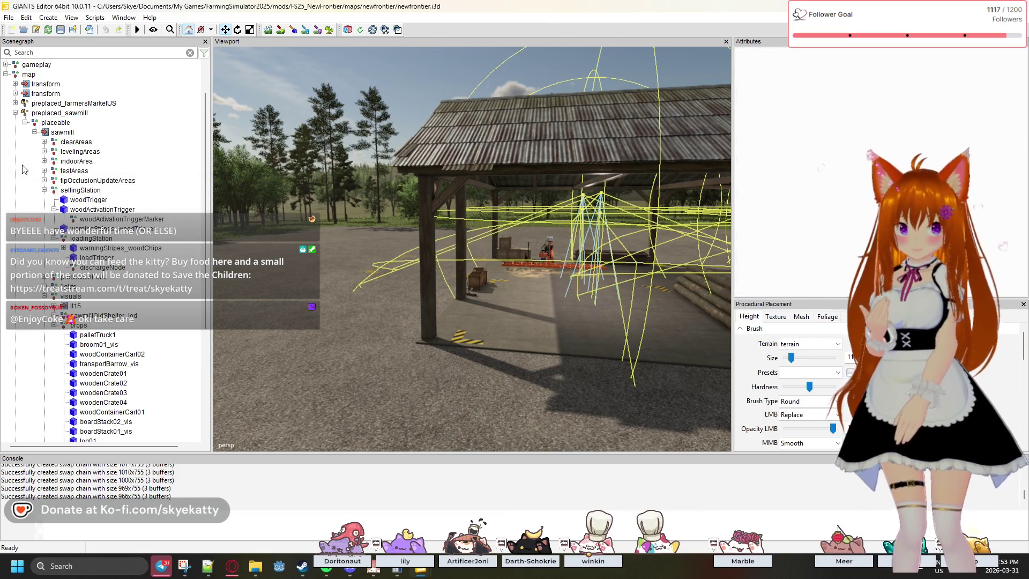
right_click(24, 169)
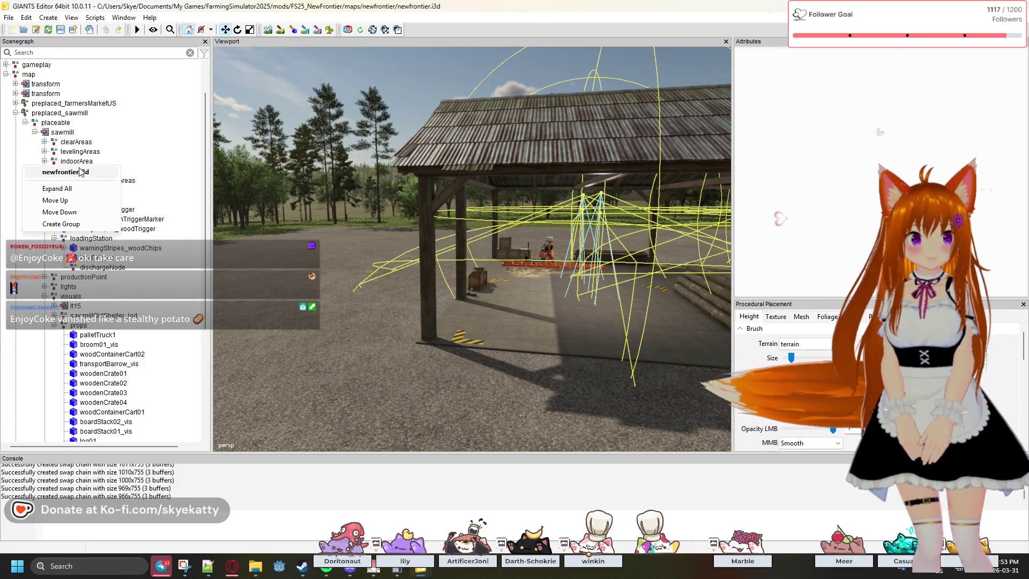
left_click(25, 157)
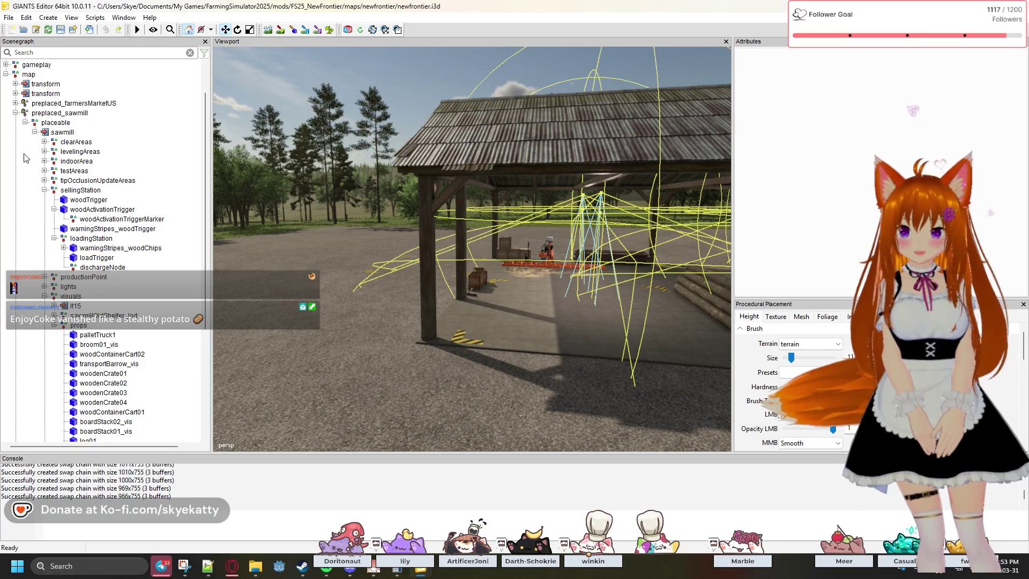
right_click(228, 184)
mouse_move(291, 150)
left_mouse_down()
mouse_move(290, 159)
mouse_move(468, 157)
mouse_move(492, 140)
mouse_move(430, 144)
left_mouse_up()
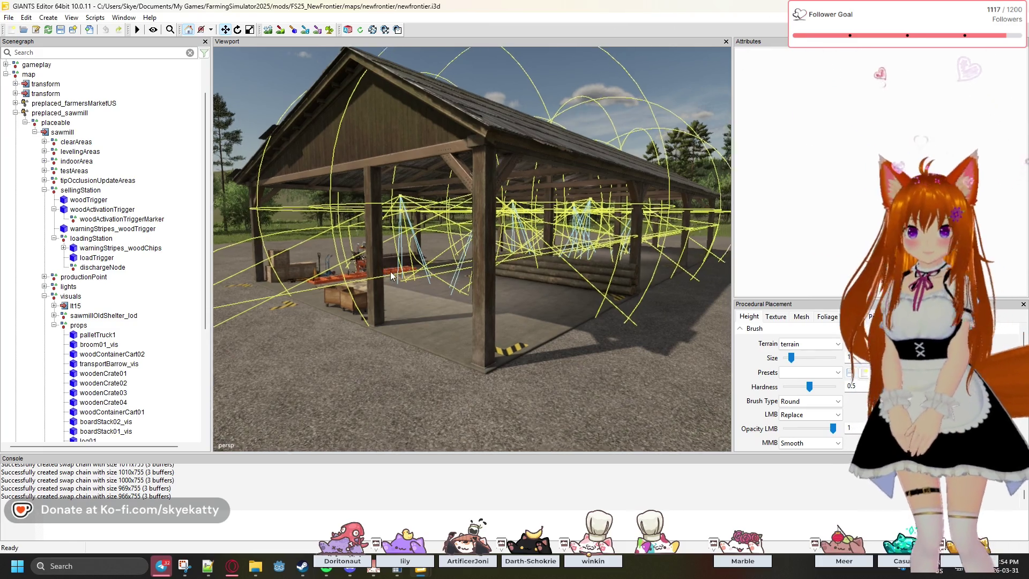
Bring the Horizons Evolved map.i3d window forward from the GIANTS Editor taskbar preview.
scroll(372, 239, "down", 5)
key("a")
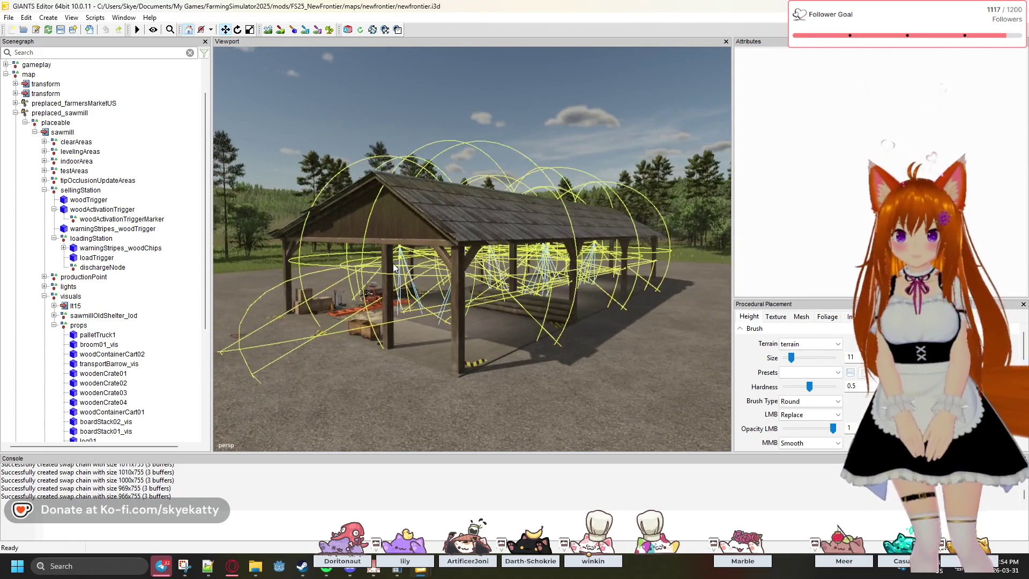
mouse_move(394, 263)
left_mouse_down()
mouse_move(225, 266)
mouse_move(456, 281)
mouse_move(382, 316)
mouse_move(321, 285)
mouse_move(410, 266)
mouse_move(400, 278)
mouse_move(294, 251)
mouse_move(221, 249)
mouse_move(299, 263)
mouse_move(344, 251)
mouse_move(356, 258)
left_mouse_up()
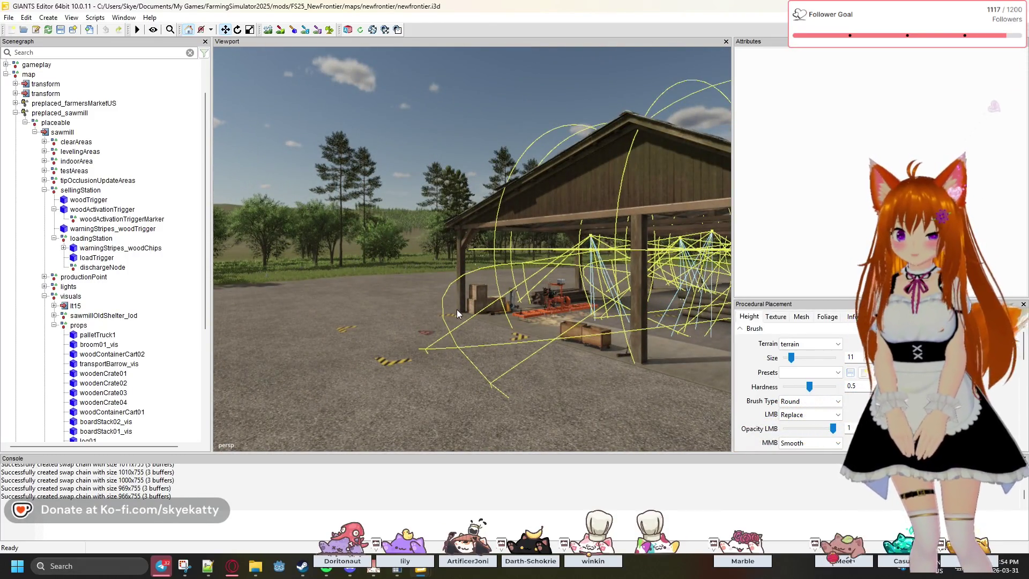
mouse_move(429, 575)
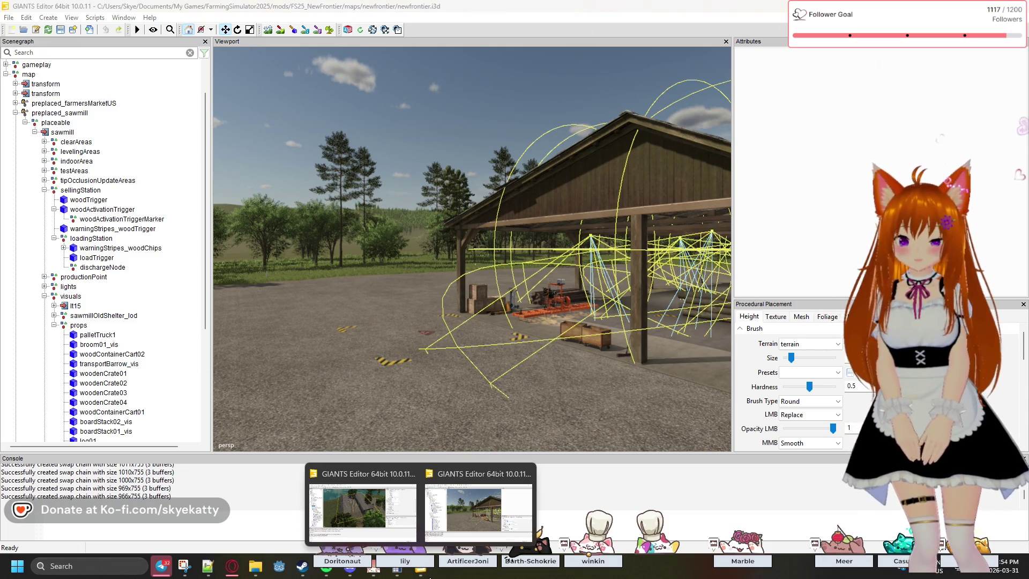
scroll(193, 387, "down", 2)
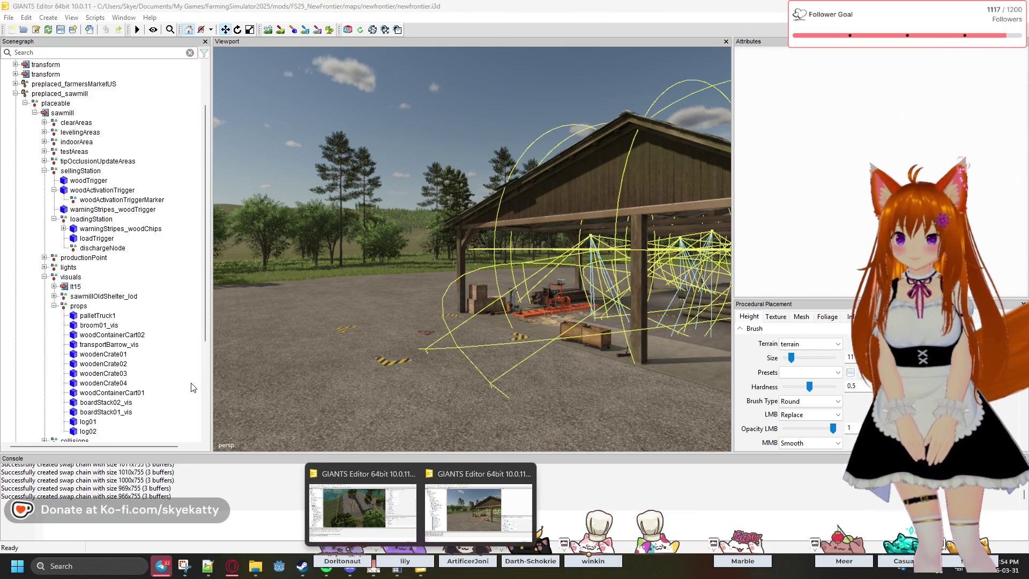
scroll(134, 312, "up", 3)
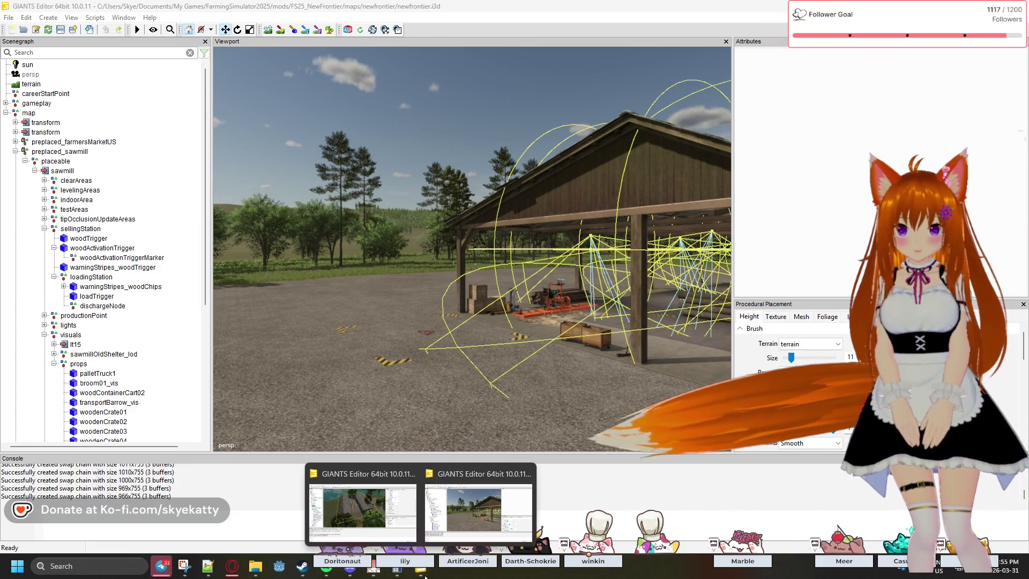
left_click(390, 536)
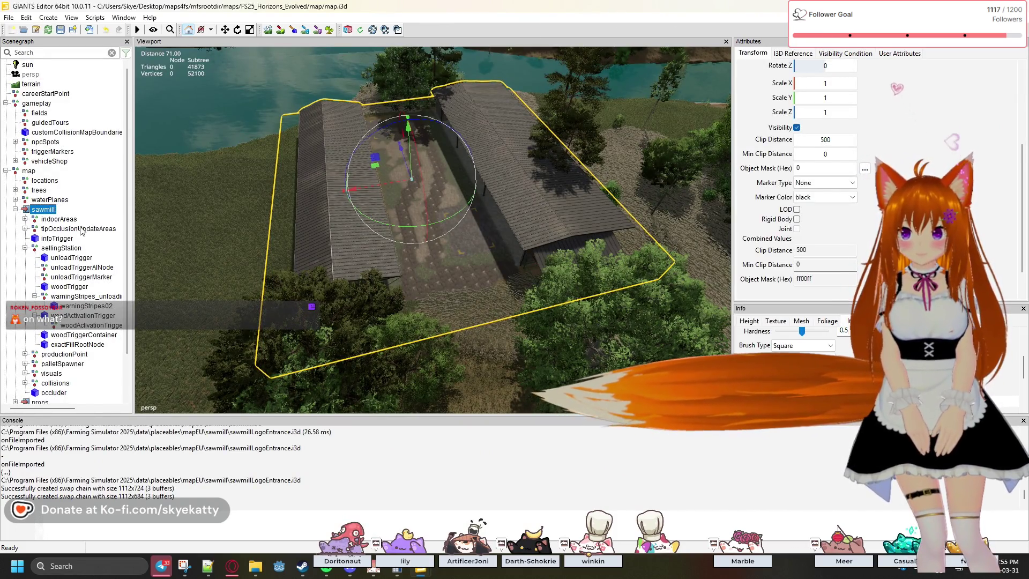
Collapse sawmill, clear the selection, and create a new root-level Transform Group via Create.
key("Left")
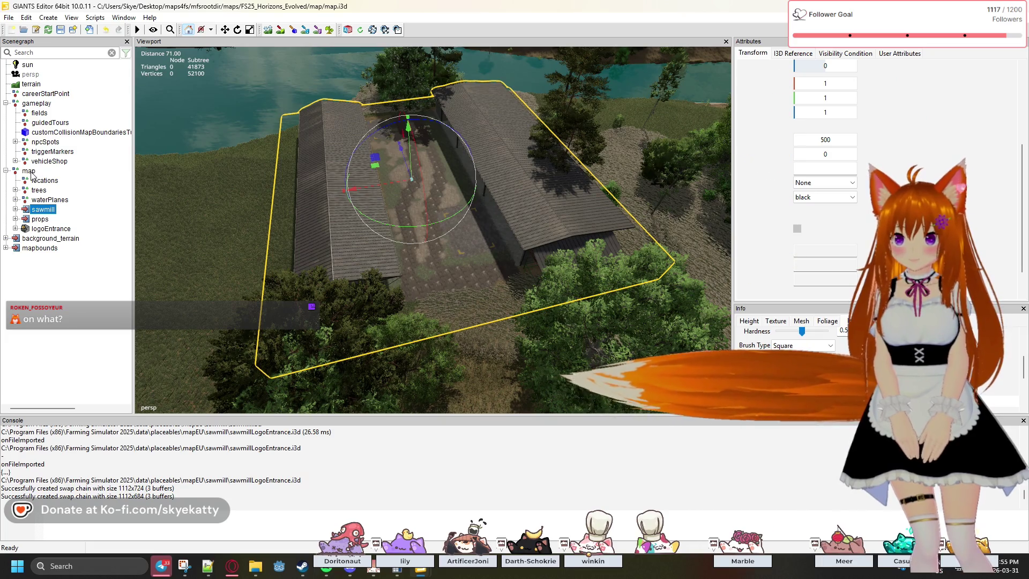
right_click(30, 171)
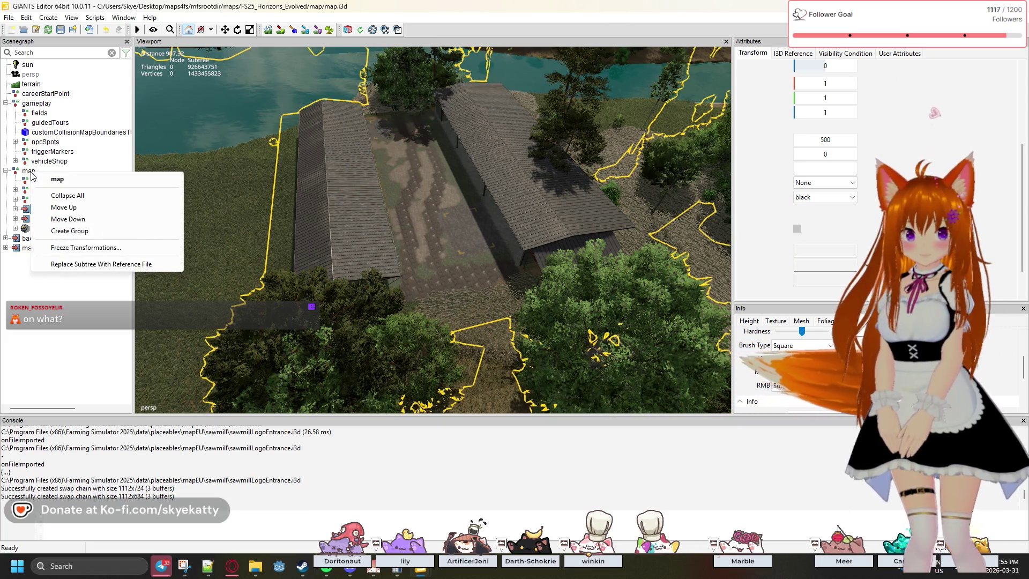
key("Escape")
right_click(28, 173)
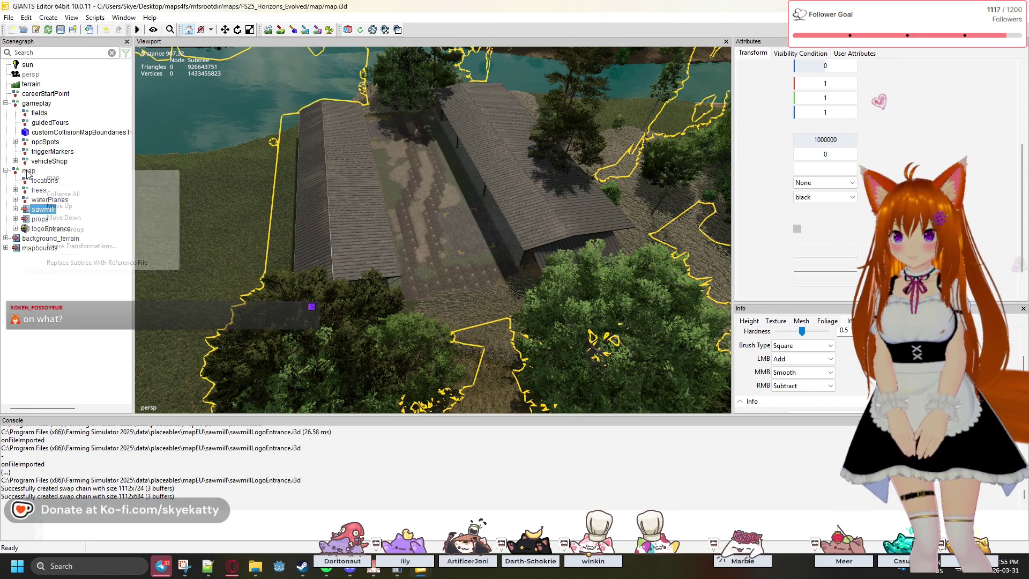
left_click(63, 290)
left_click(62, 290)
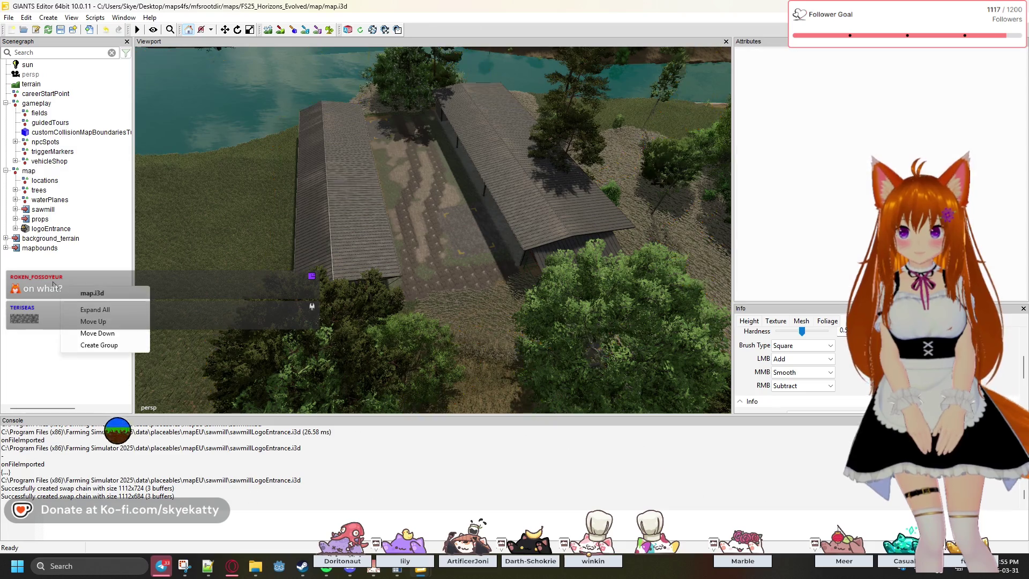
left_click(49, 17)
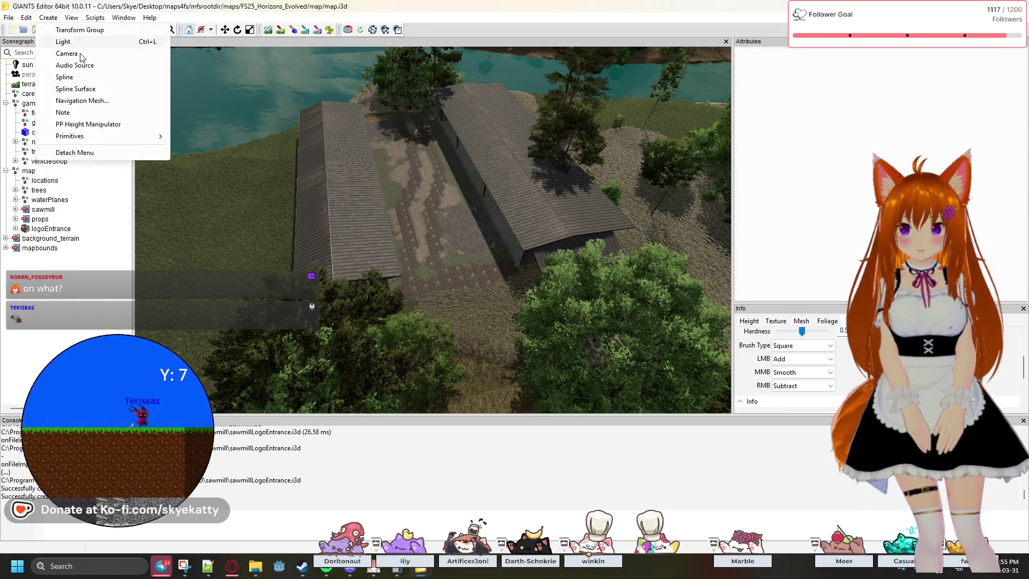
left_click(92, 41)
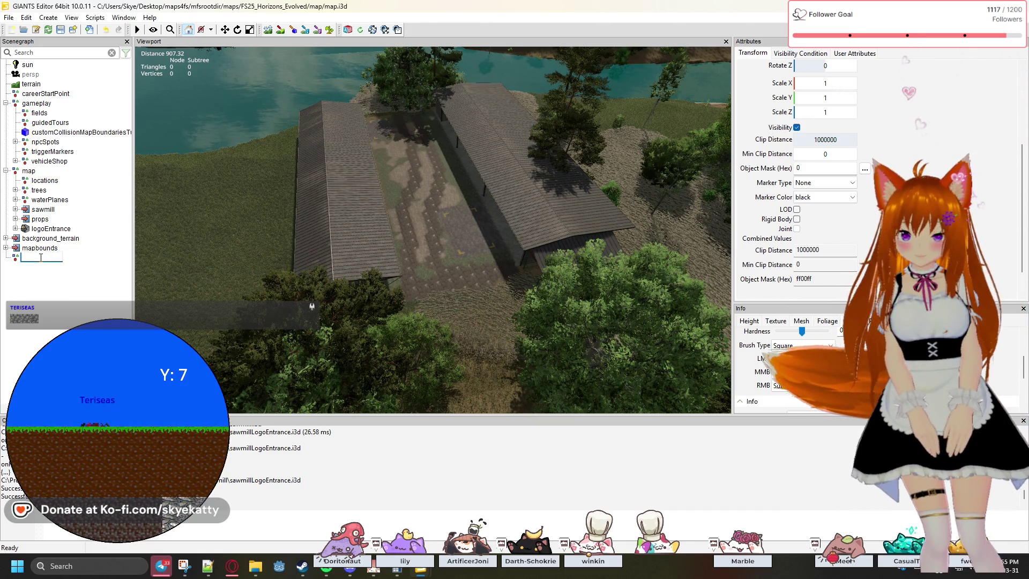
Name the group preplaced_sawmill, add a root group named placeable, then switch to New Frontier.
type("r")
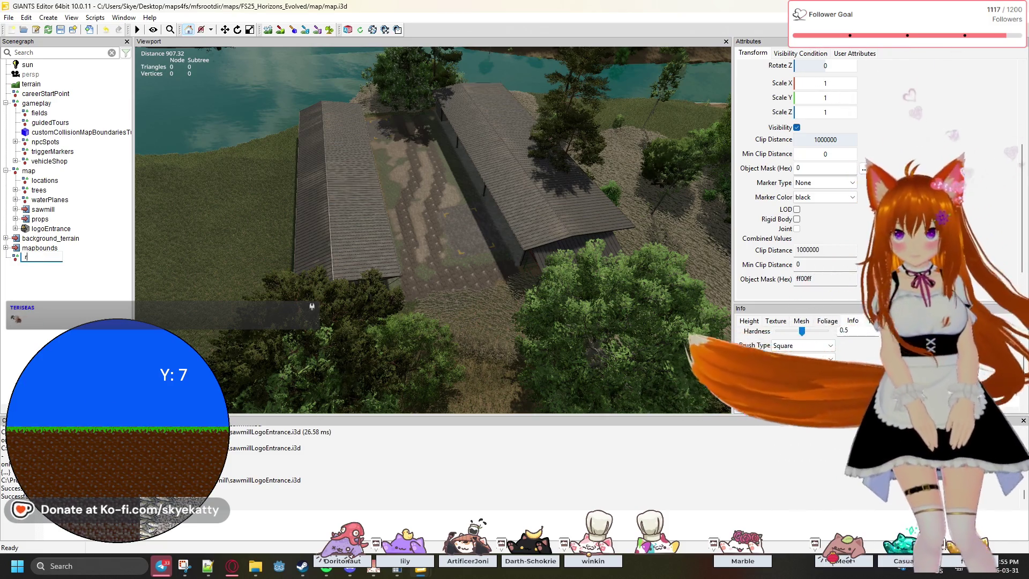
type("p")
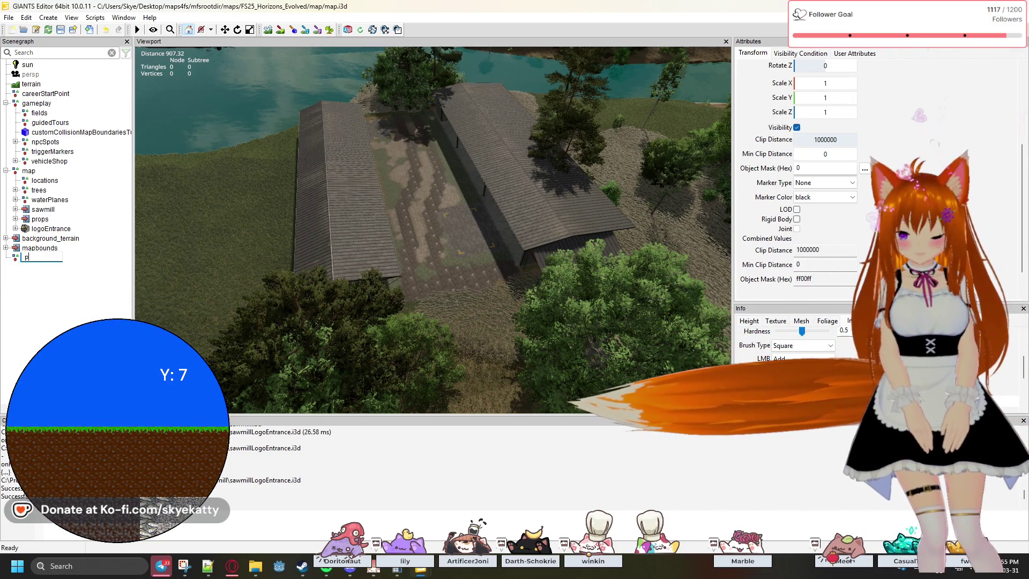
type("replaced")
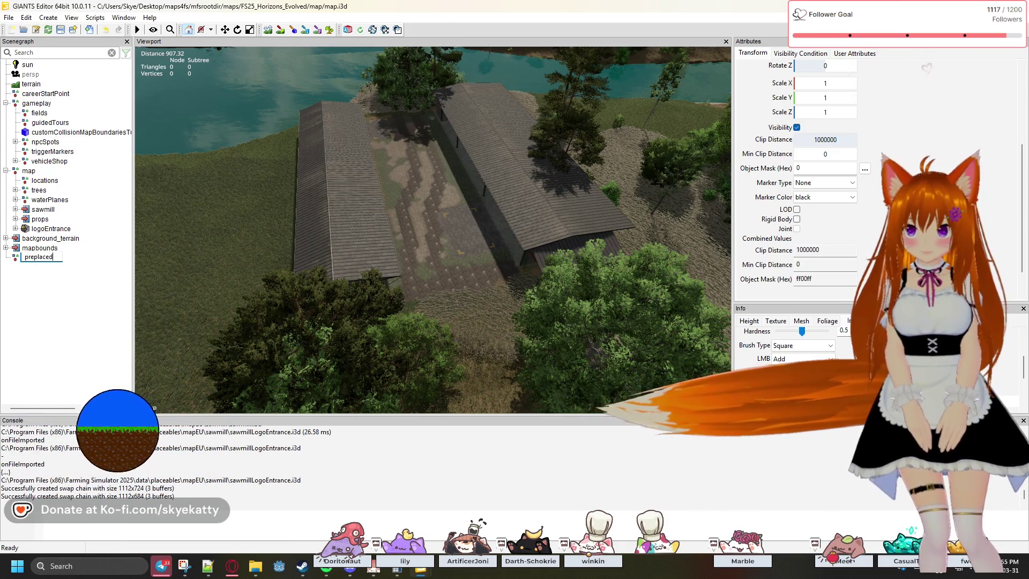
type("_sawmill")
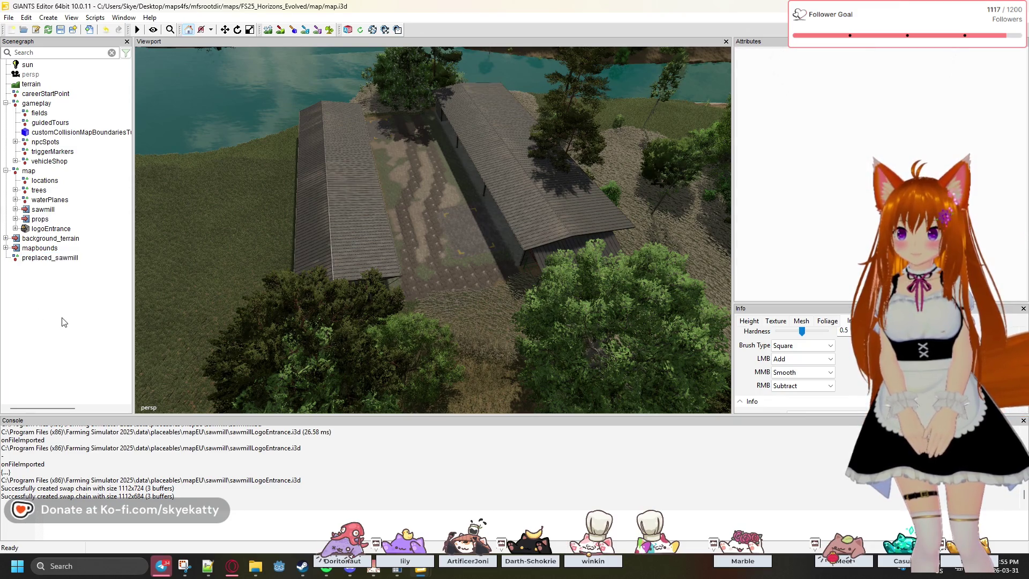
left_click(55, 19)
left_click(67, 30)
type("place")
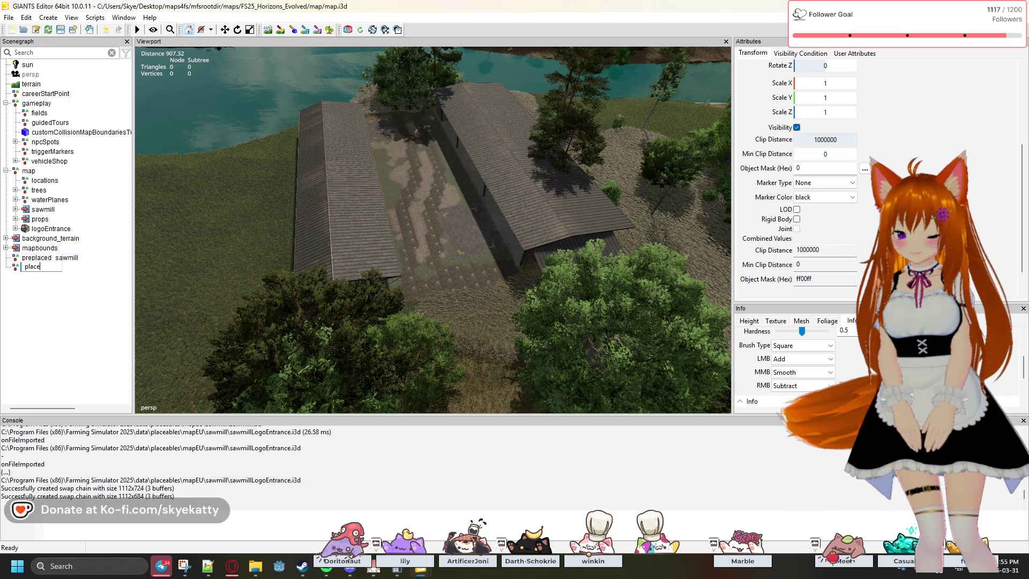
type("able")
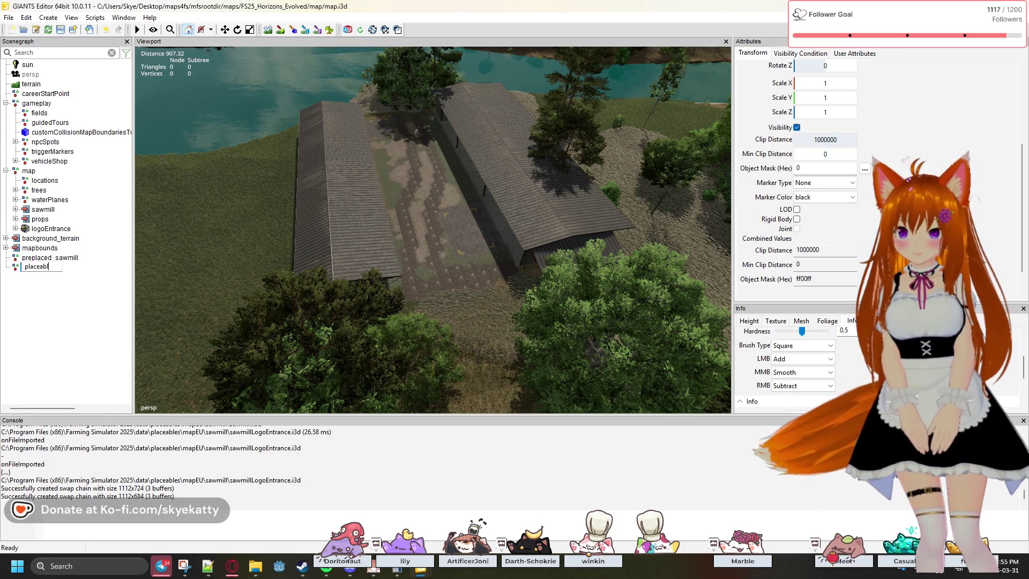
key("Return")
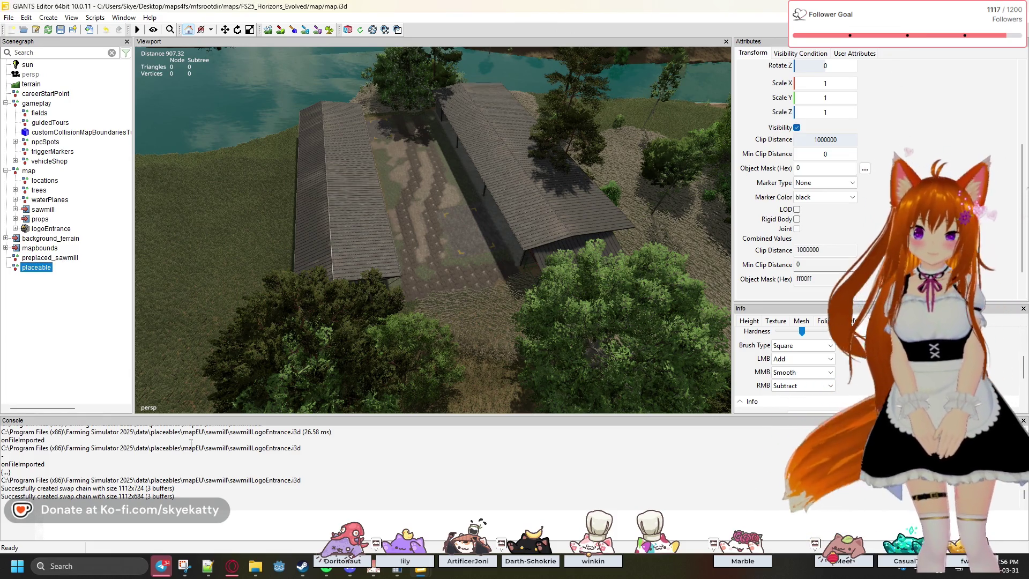
mouse_move(419, 571)
left_click(472, 525)
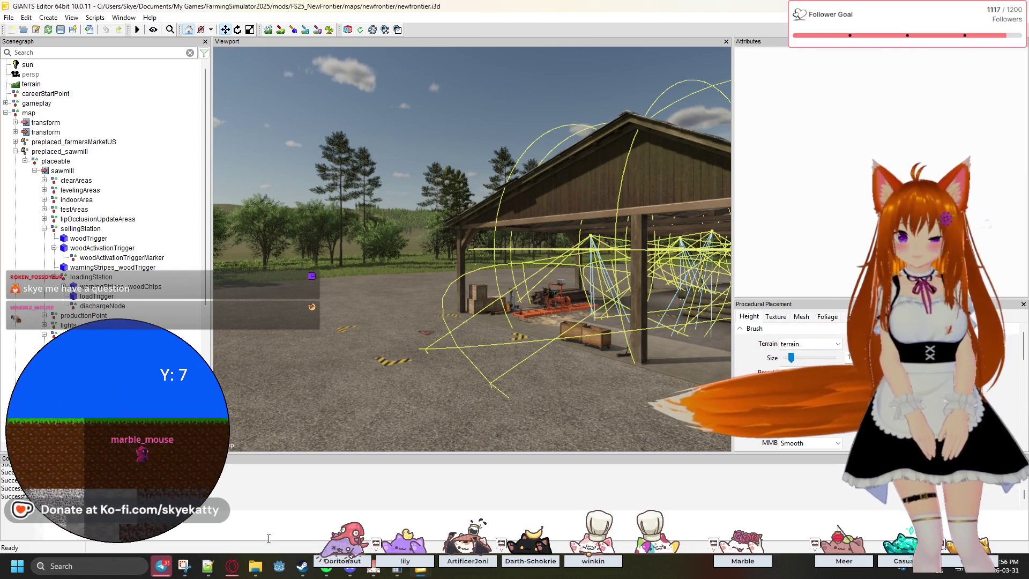
key("alt+Tab")
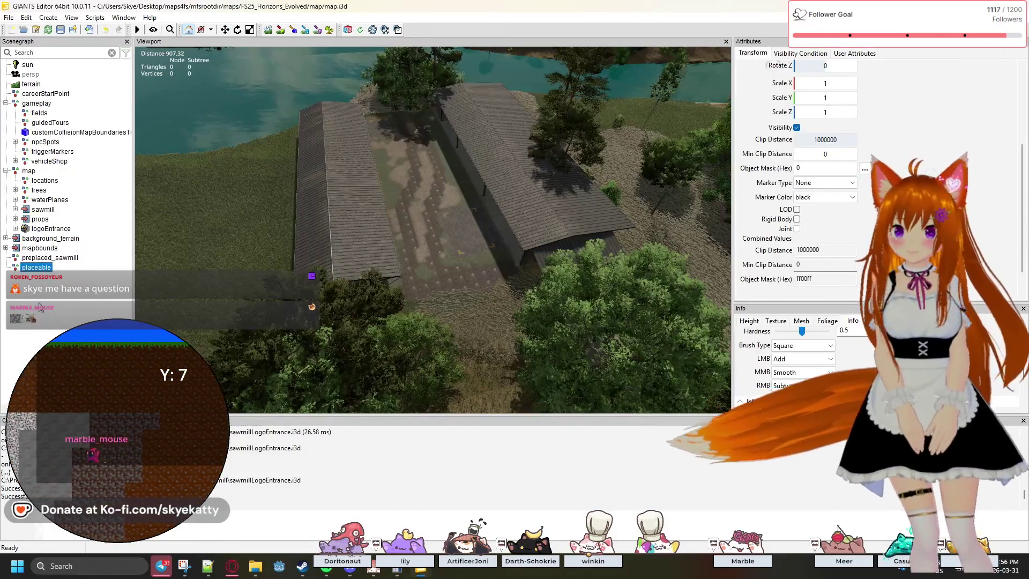
Drop placeable onto preplaced_sawmill, then drag the sawmill node onto placeable in the Scenegraph.
left_click_drag(37, 267, 49, 258)
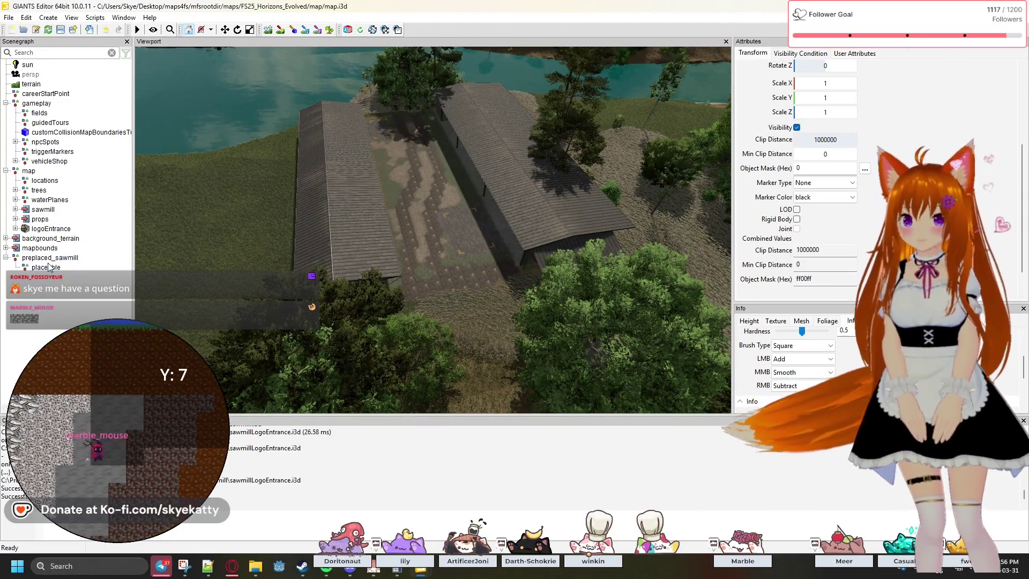
mouse_move(36, 103)
left_mouse_down()
mouse_move(60, 165)
mouse_move(35, 162)
mouse_move(27, 174)
left_mouse_up()
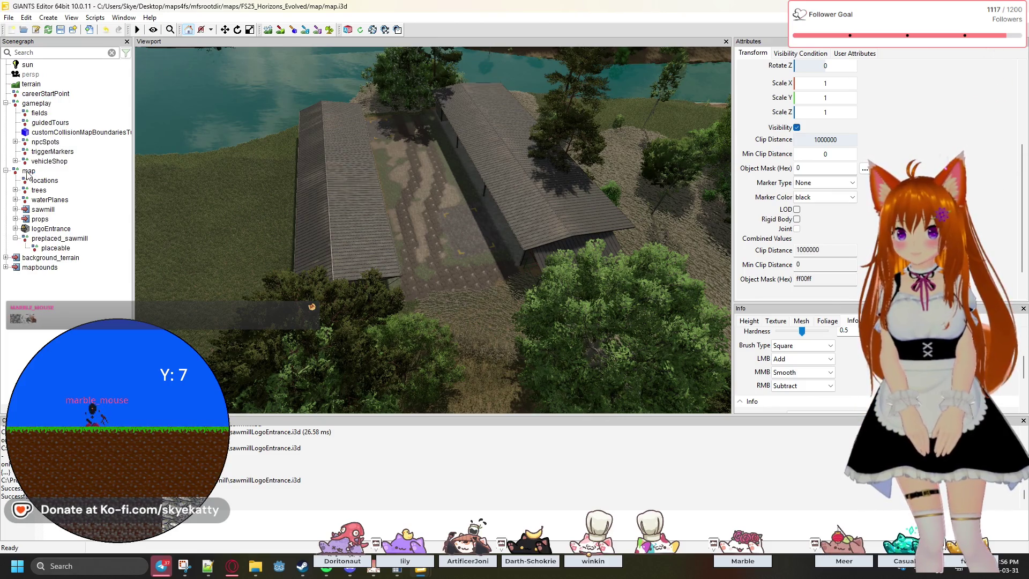
left_click(42, 210)
left_click(33, 220)
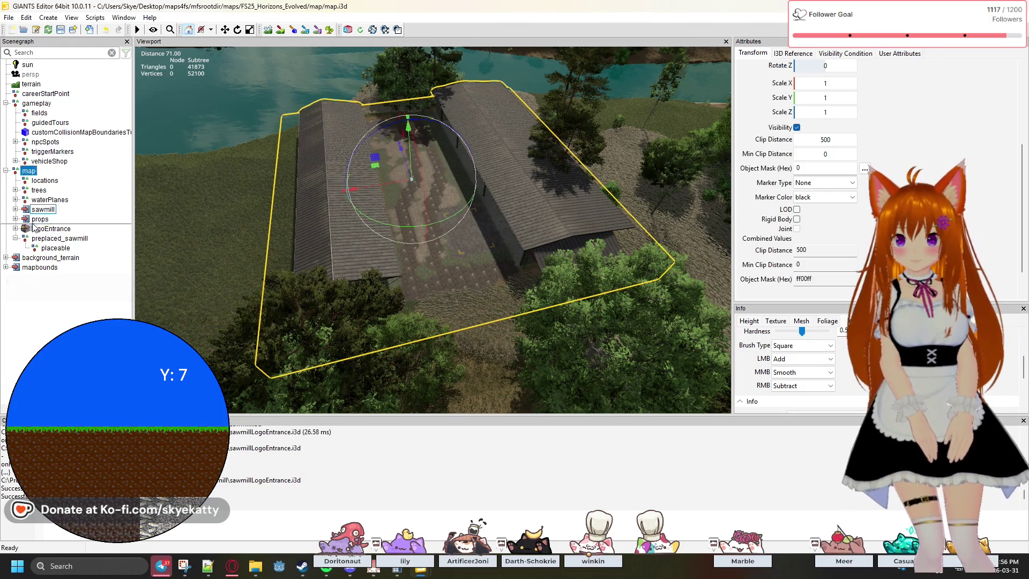
left_click_drag(53, 250, 54, 251)
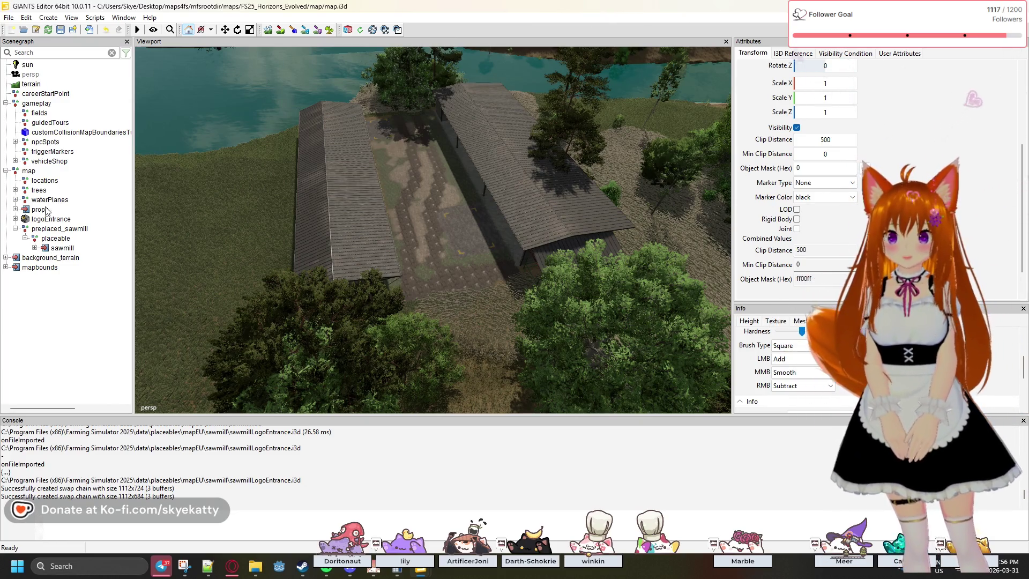
mouse_move(326, 169)
left_mouse_down()
mouse_move(418, 183)
mouse_move(430, 163)
left_mouse_up()
Orbit around the sawmill roofs and select the pinusTabuliformis_stage03 tree beside the buildings.
scroll(430, 165, "up", 2)
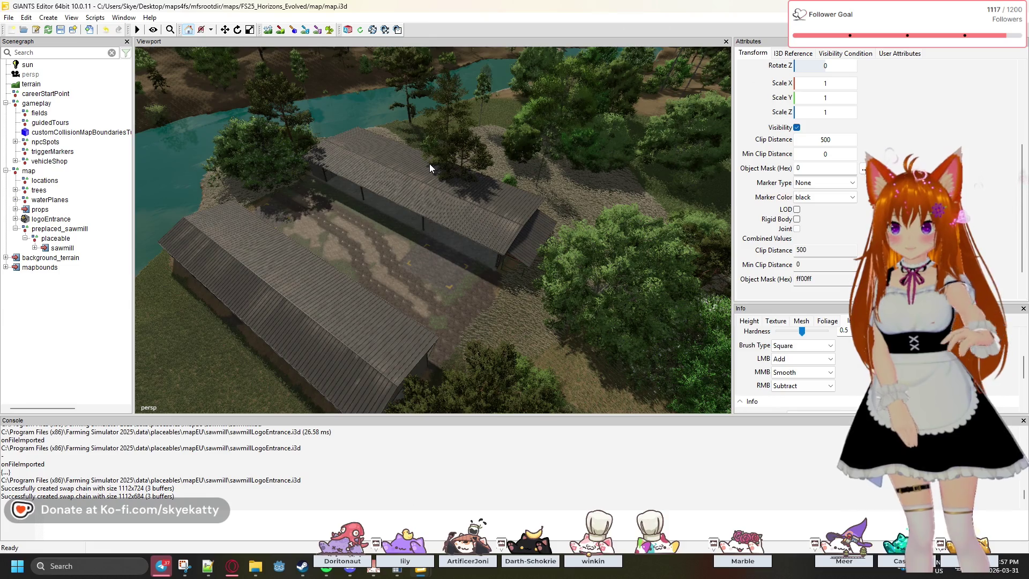
mouse_move(429, 163)
left_mouse_down()
mouse_move(358, 202)
mouse_move(307, 150)
mouse_move(265, 154)
left_mouse_up()
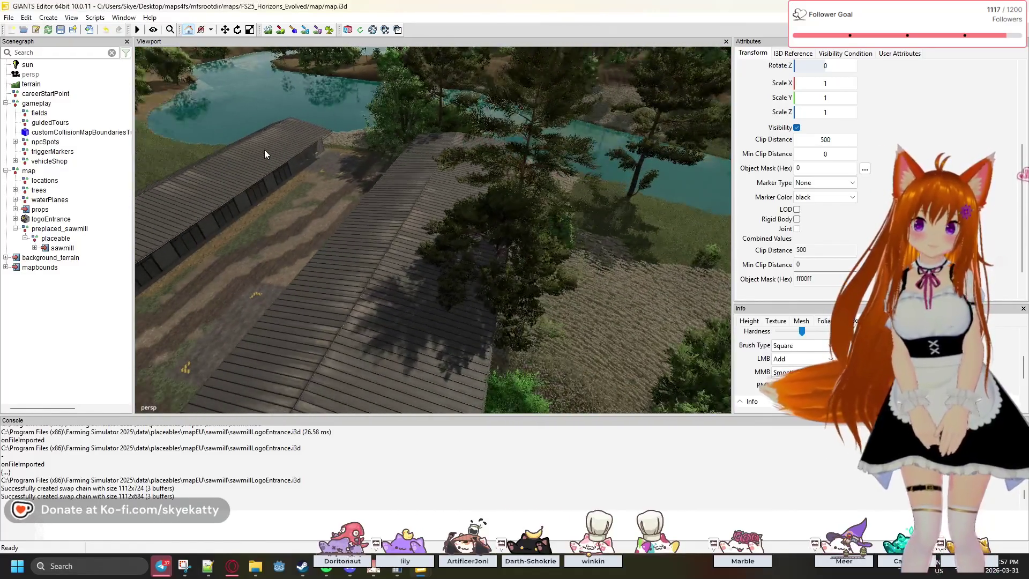
left_click(522, 162)
mouse_move(599, 277)
left_mouse_down()
mouse_move(596, 317)
mouse_move(497, 299)
mouse_move(468, 312)
mouse_move(232, 270)
mouse_move(224, 326)
mouse_move(381, 231)
mouse_move(224, 227)
mouse_move(213, 238)
left_mouse_up()
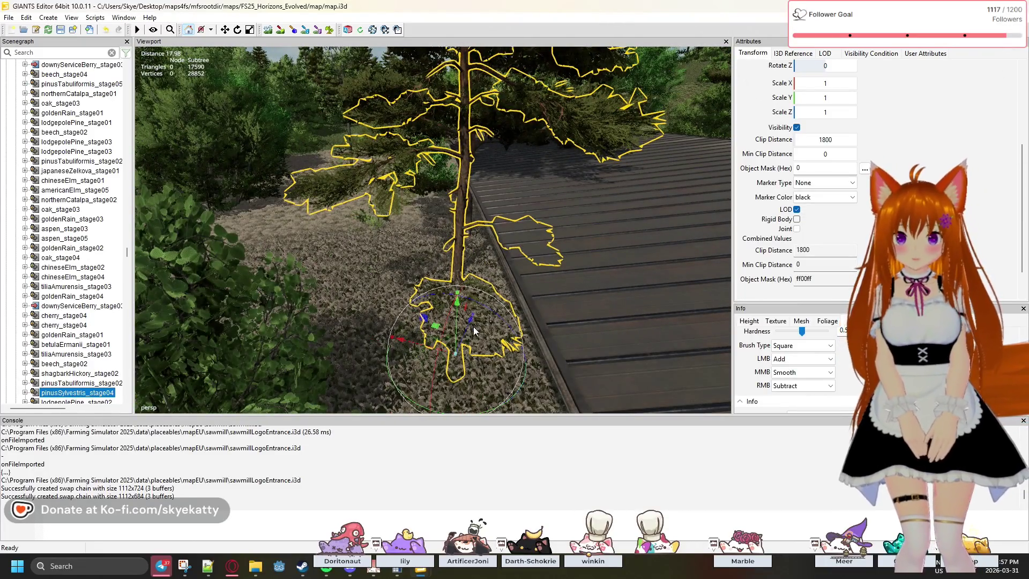
mouse_move(407, 340)
left_mouse_down()
mouse_move(381, 177)
mouse_move(484, 172)
left_mouse_up()
left_click(478, 201)
Drag the tree's move gizmo to shift it slightly right, then view buildings and pond.
mouse_move(398, 183)
left_mouse_down()
mouse_move(399, 150)
mouse_move(321, 173)
mouse_move(428, 271)
left_mouse_up()
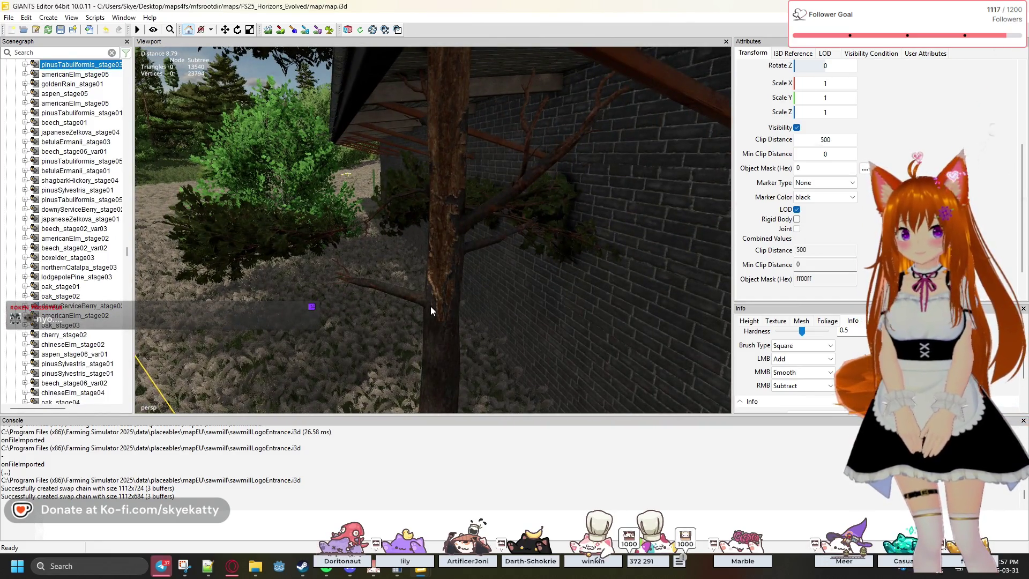
mouse_move(330, 278)
left_mouse_down()
mouse_move(366, 317)
mouse_move(486, 330)
left_mouse_up()
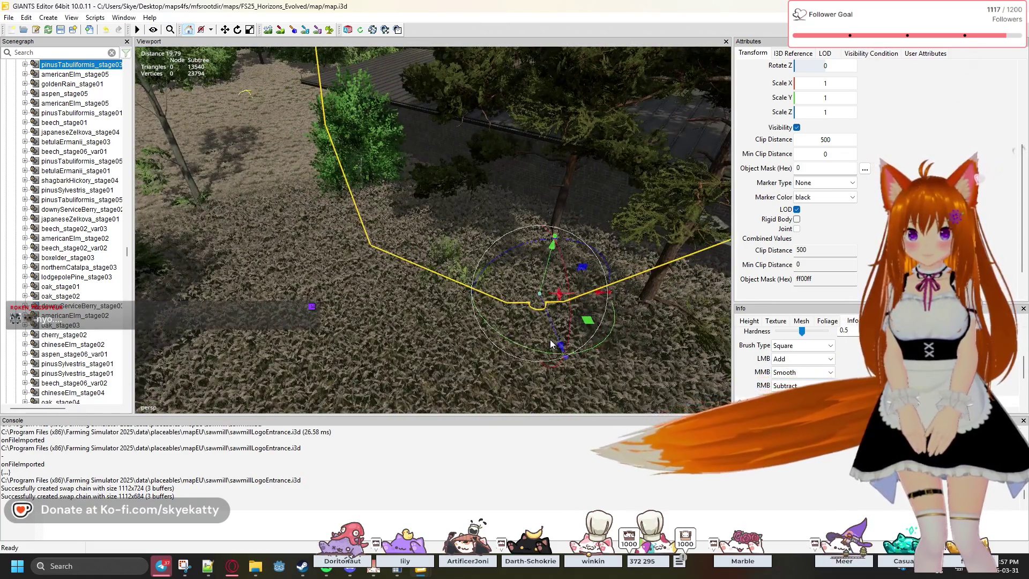
mouse_move(562, 351)
left_mouse_down()
mouse_move(613, 332)
mouse_move(413, 335)
left_mouse_up()
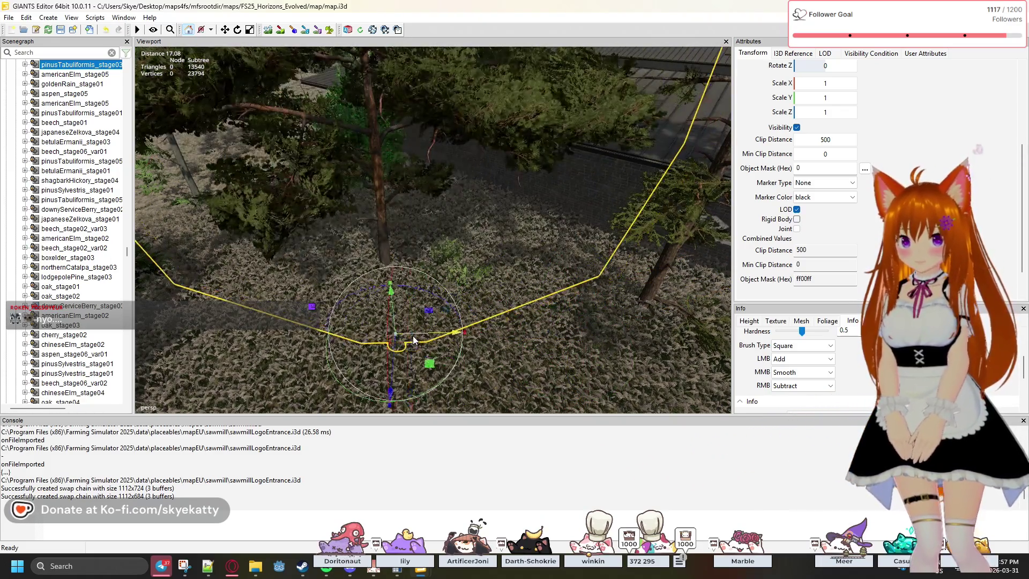
mouse_move(393, 374)
left_mouse_down()
mouse_move(478, 336)
mouse_move(397, 333)
mouse_move(443, 314)
mouse_move(439, 291)
mouse_move(394, 264)
mouse_move(268, 300)
mouse_move(54, 332)
mouse_move(226, 352)
left_mouse_up()
left_click_drag(325, 304, 407, 275)
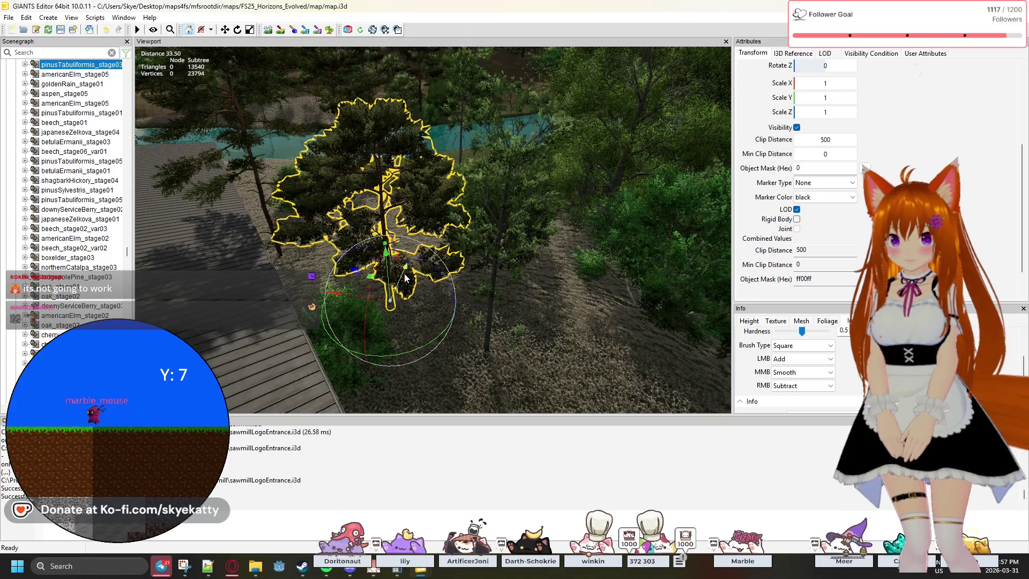
right_click(531, 349)
left_click(534, 320)
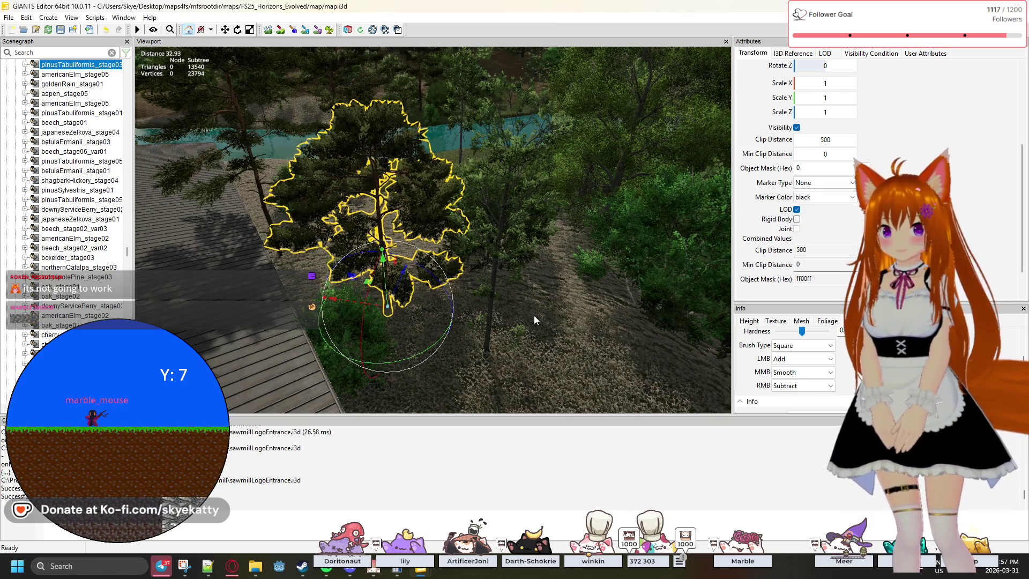
mouse_move(534, 315)
left_mouse_down()
mouse_move(388, 328)
mouse_move(384, 287)
mouse_move(417, 272)
mouse_move(416, 287)
mouse_move(535, 338)
mouse_move(659, 348)
mouse_move(483, 346)
mouse_move(337, 297)
left_mouse_up()
scroll(85, 204, "up", 1)
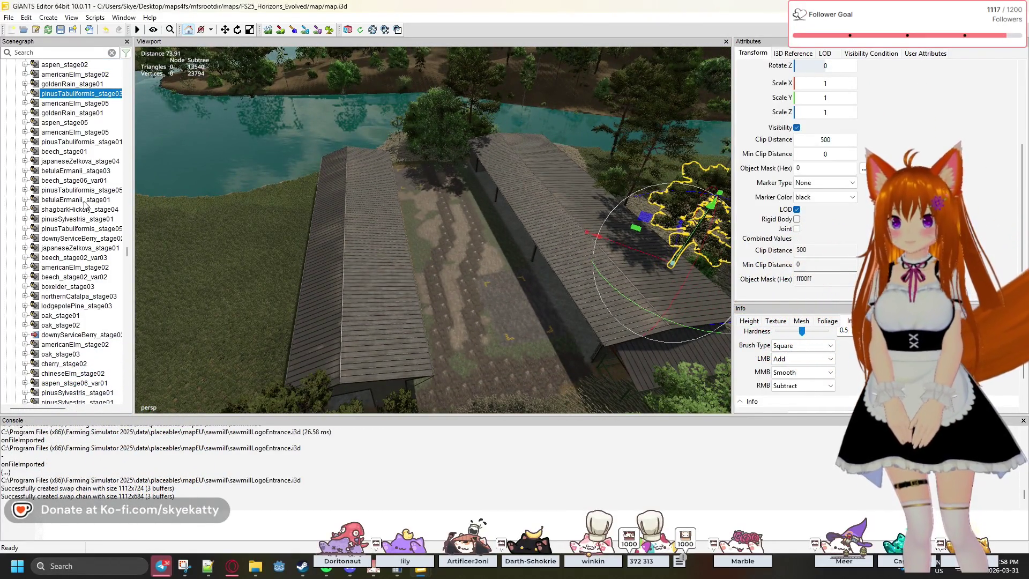
Collapse trees, select sawmill under preplaced_sawmill > placeable, and zoom toward the shed's green rack.
scroll(81, 215, "up", 10)
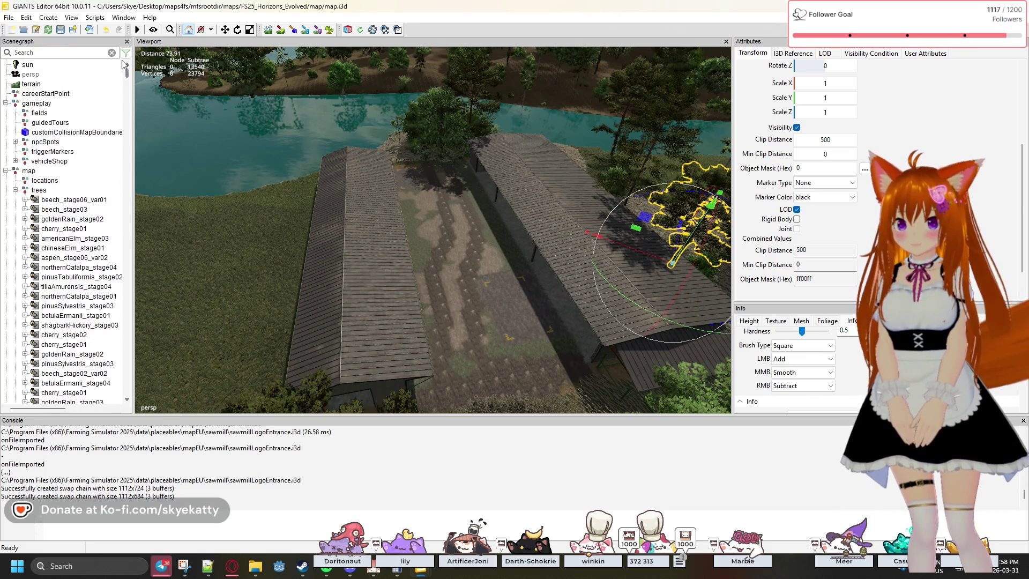
left_click(15, 190)
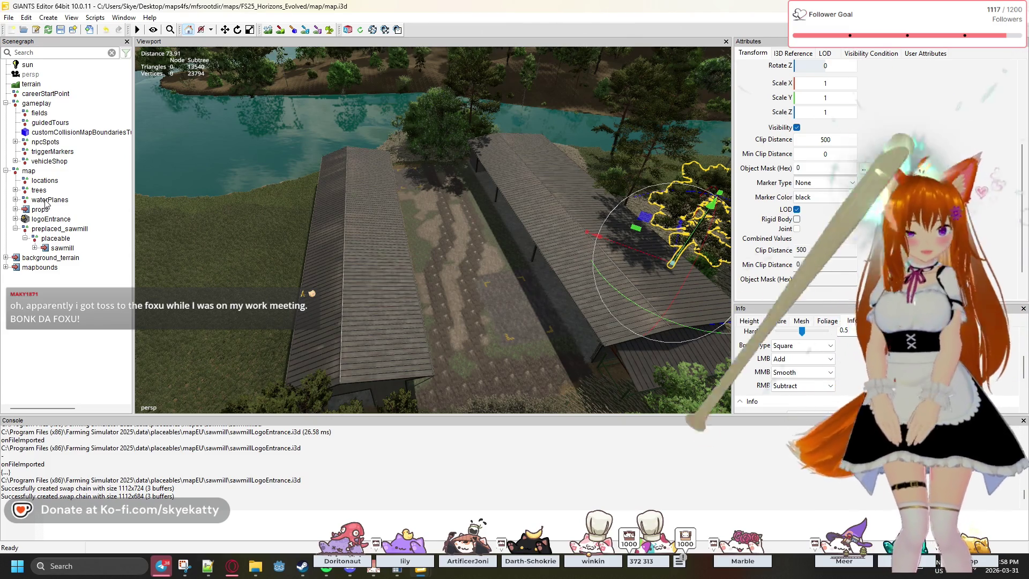
left_click(59, 249)
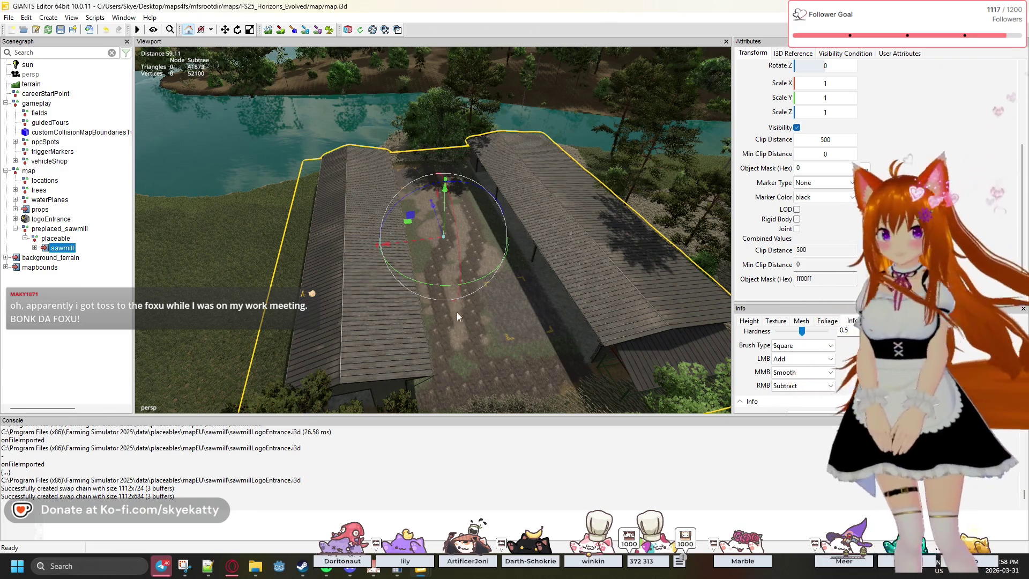
scroll(453, 310, "up", 6)
mouse_move(533, 329)
left_mouse_down()
mouse_move(576, 350)
mouse_move(582, 268)
mouse_move(619, 294)
mouse_move(639, 280)
left_mouse_up()
left_click_drag(442, 261, 455, 243)
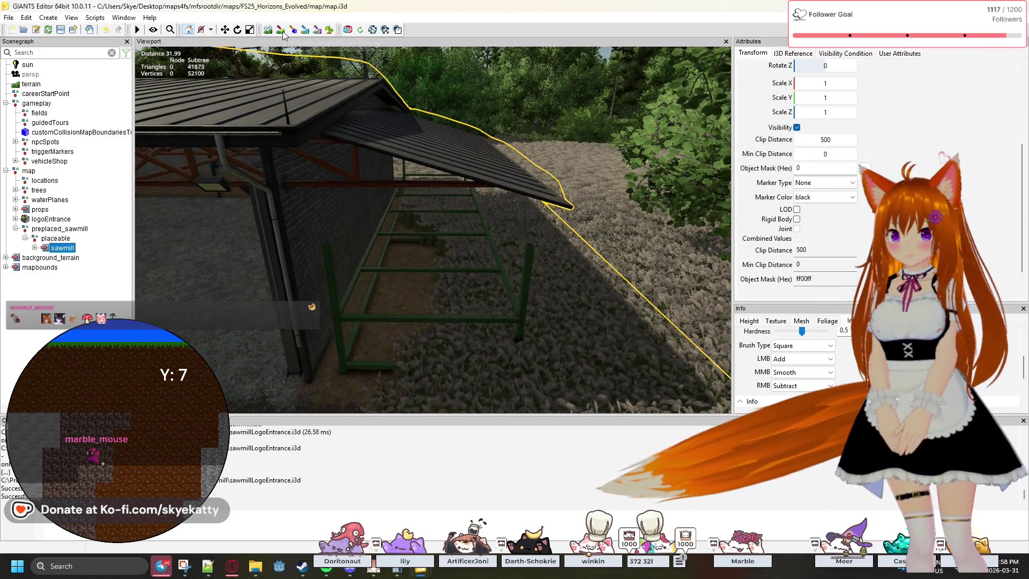
Erase the grass inside the sawmill's green rack frame, including its upper part, with foliage painting.
left_click(330, 30)
mouse_move(508, 266)
left_mouse_down()
mouse_move(437, 295)
mouse_move(392, 279)
mouse_move(382, 320)
mouse_move(379, 279)
left_mouse_up()
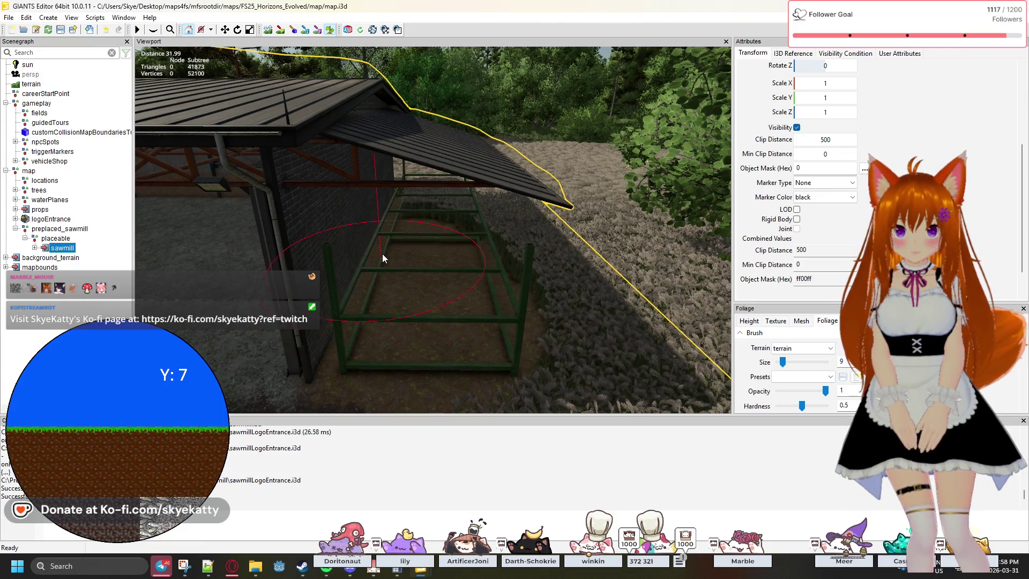
left_click_drag(388, 234, 408, 210)
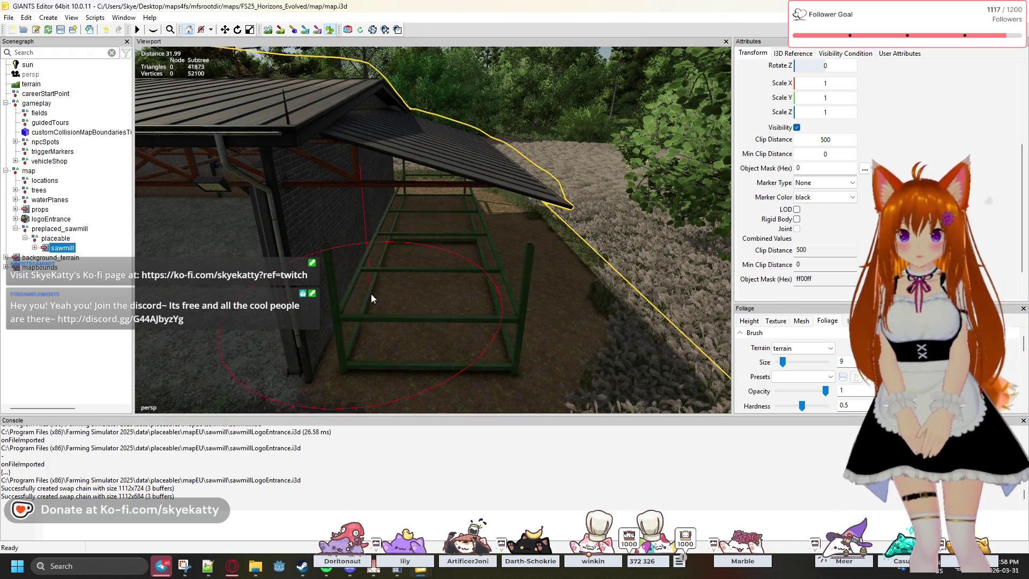
key("Escape")
Pull the camera back above the field and recentre it on the sawmill.
mouse_move(200, 282)
left_mouse_down()
mouse_move(234, 308)
mouse_move(307, 310)
mouse_move(326, 324)
left_mouse_up()
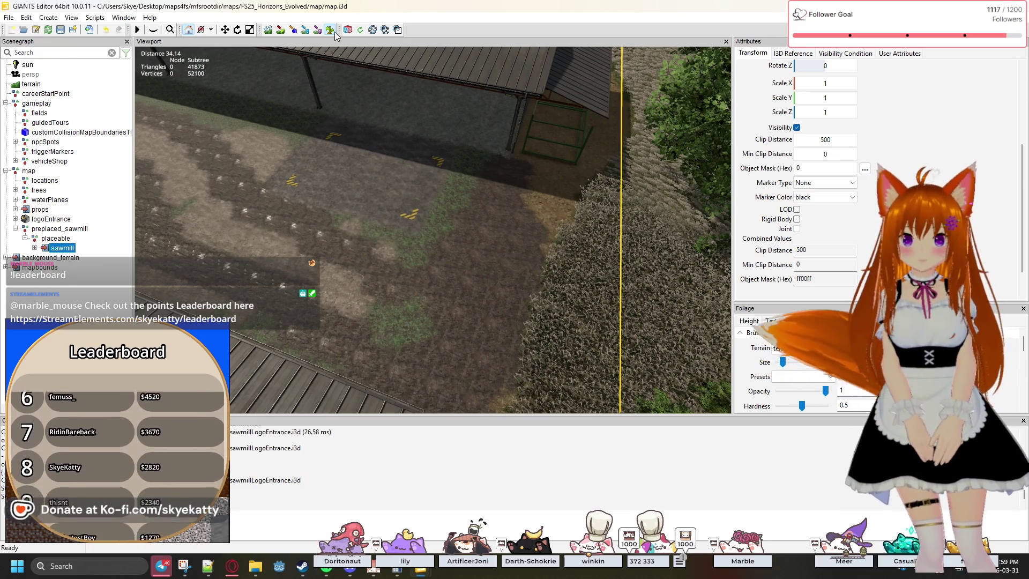
mouse_move(429, 172)
left_mouse_down()
mouse_move(232, 114)
mouse_move(329, 163)
left_mouse_up()
scroll(329, 163, "down", 3)
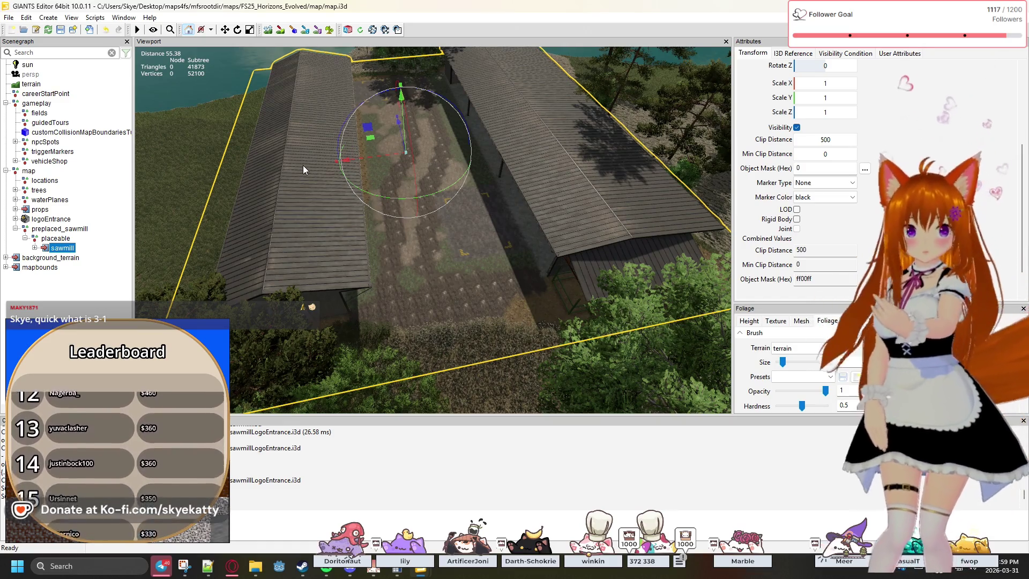
Zoom in and out and orbit the view around the sawmill's two roofed sheds and dirt yard.
scroll(389, 252, "down", 2)
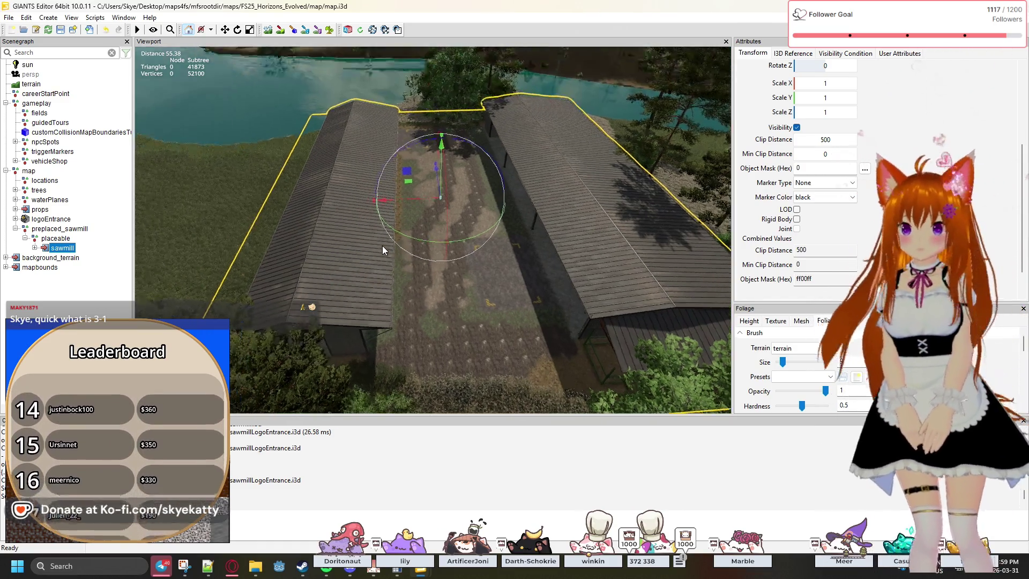
scroll(382, 245, "down", 3)
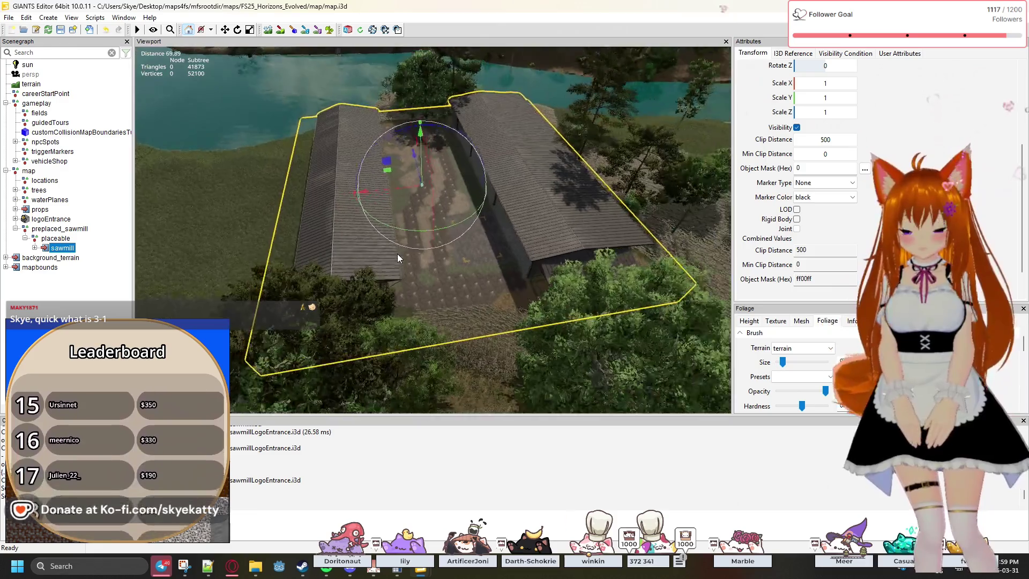
scroll(398, 253, "up", 1)
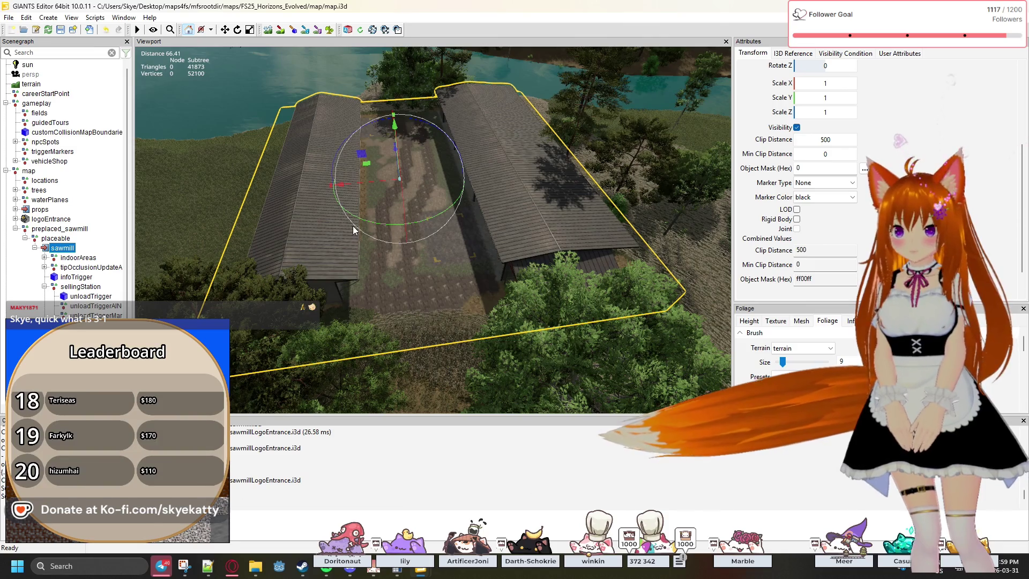
scroll(342, 237, "up", 5)
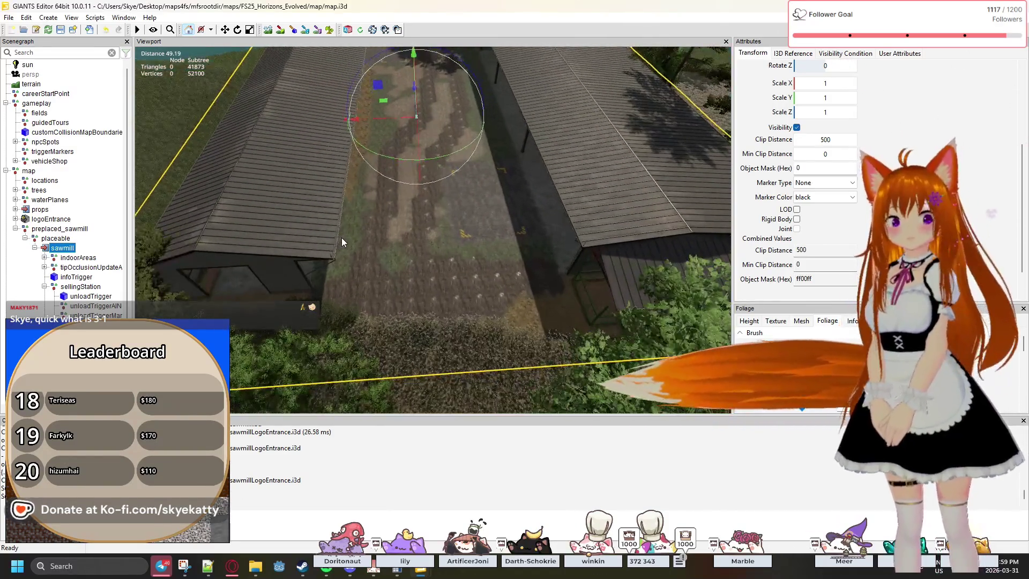
scroll(342, 237, "up", 3)
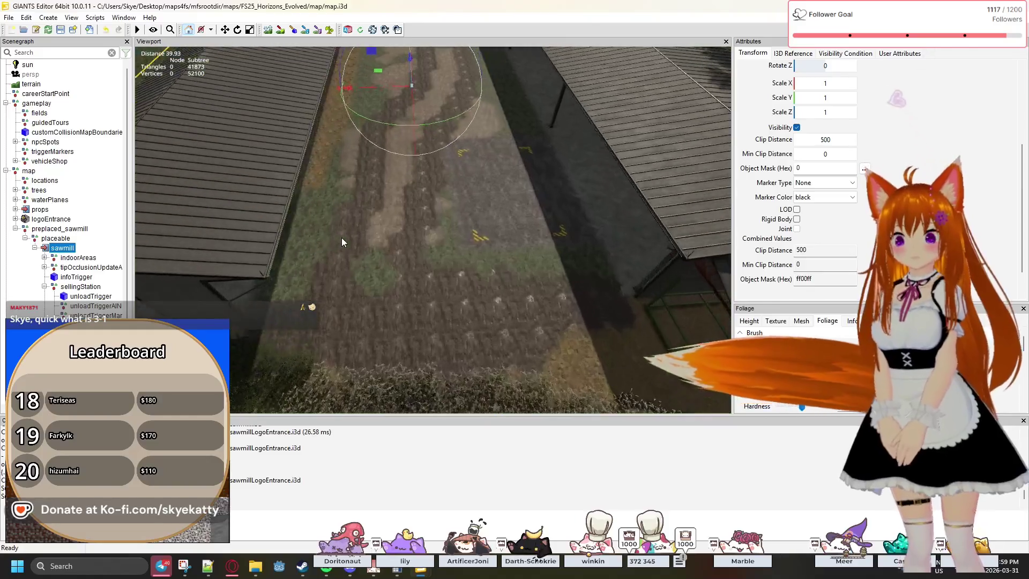
scroll(342, 237, "down", 4)
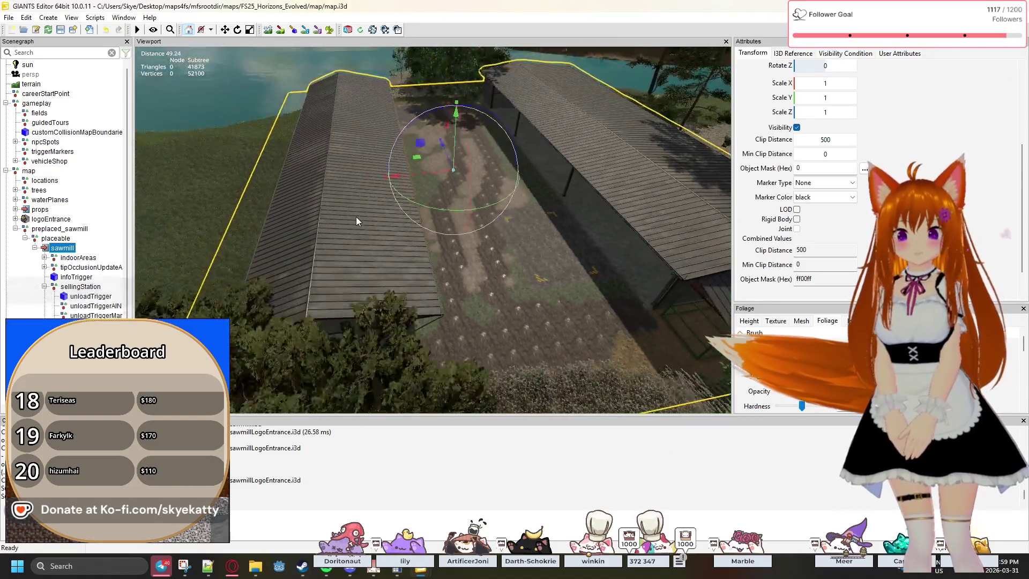
mouse_move(356, 216)
left_mouse_down()
mouse_move(398, 208)
mouse_move(333, 221)
left_mouse_up()
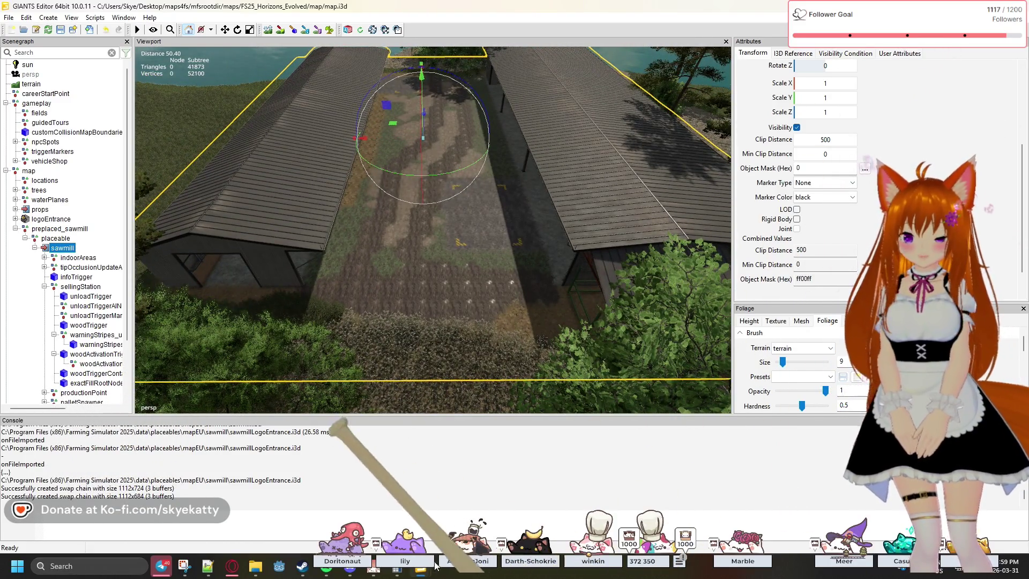
Switch to the New Frontier map window, cancel the accidental paste, and collapse the sawmill node.
mouse_move(420, 567)
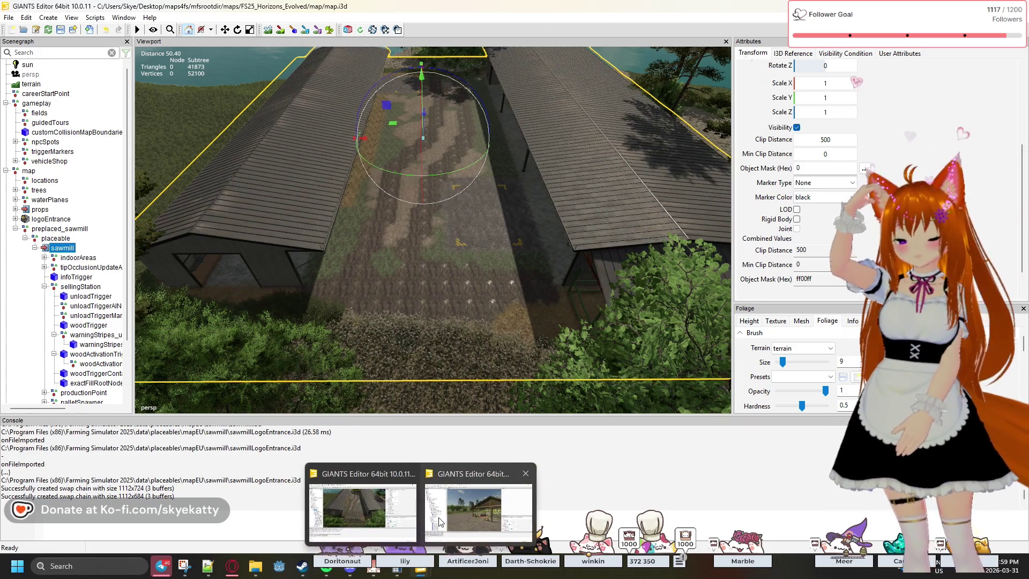
left_click(440, 521)
key("Escape")
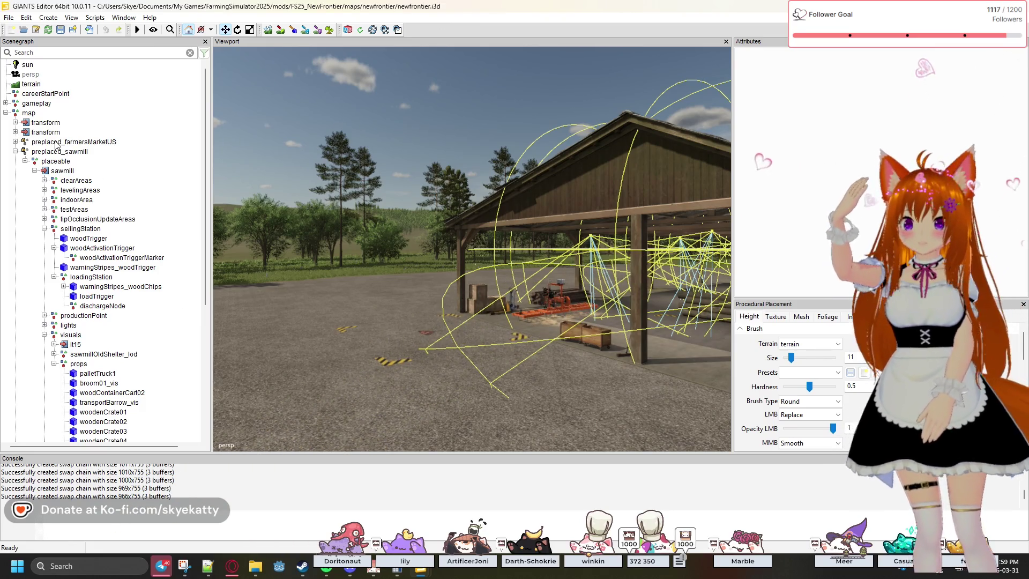
left_click(35, 170)
left_click(34, 170)
left_click(34, 171)
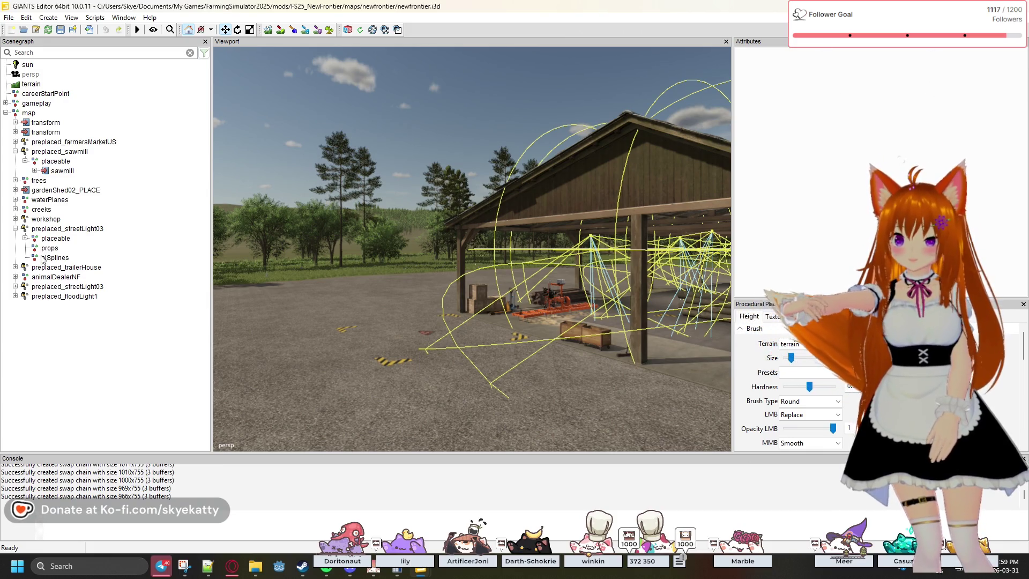
Inspect how props and placeable groups nest under preplaced_trailerHouse and preplaced_streetLight03.
left_click(15, 267)
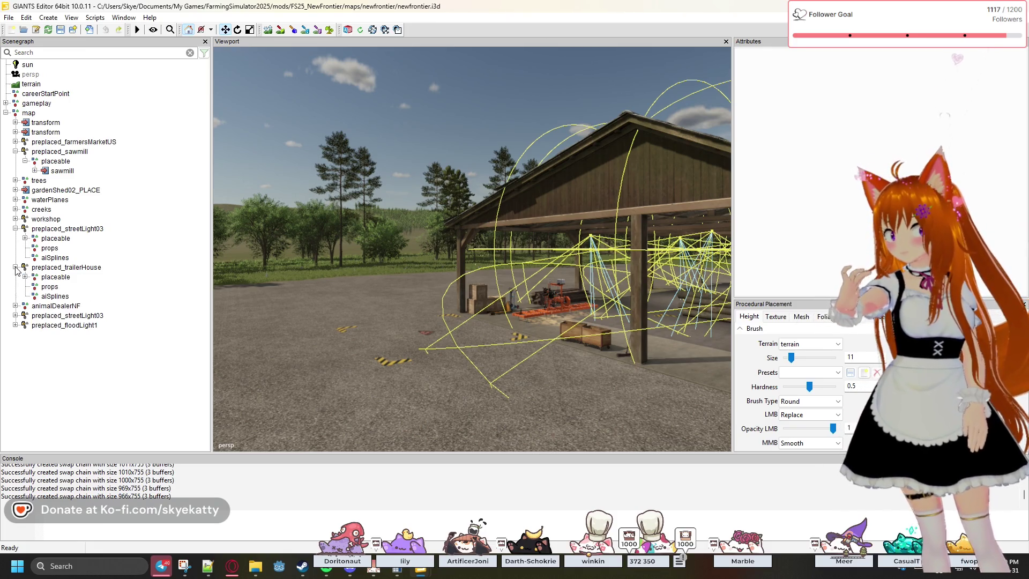
left_click(47, 286)
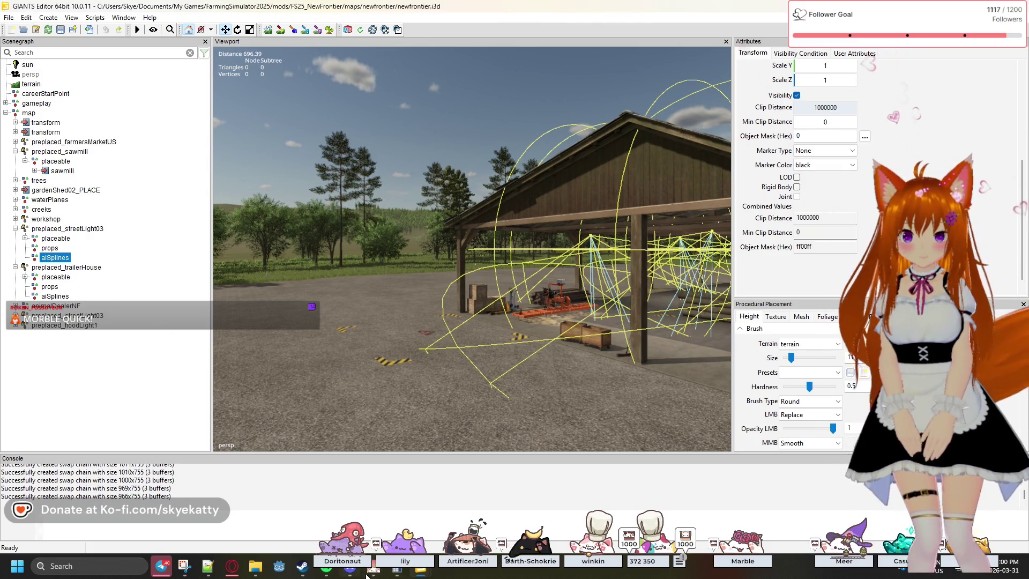
mouse_move(423, 572)
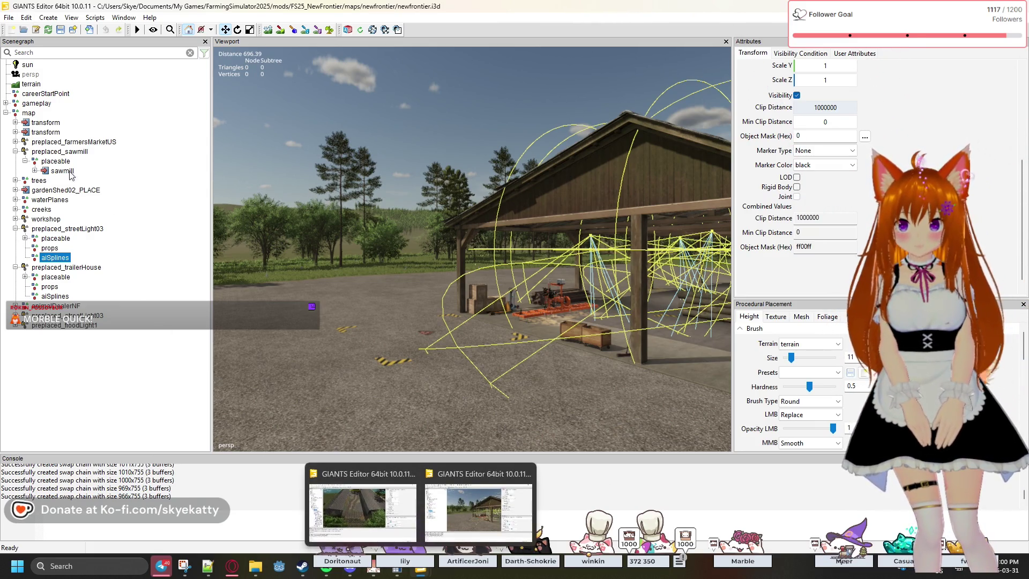
left_click(59, 229)
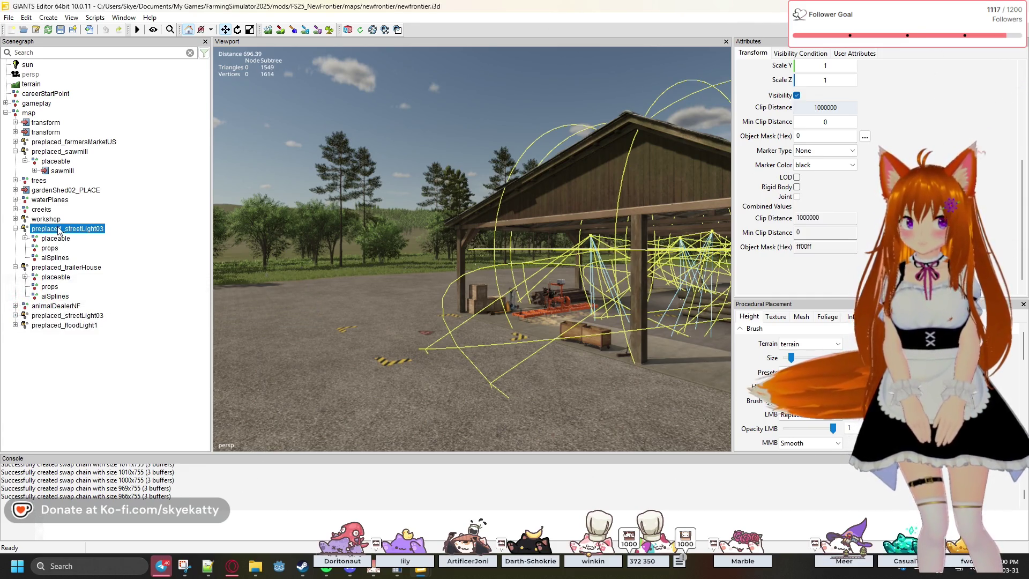
scroll(911, 170, "up", 4)
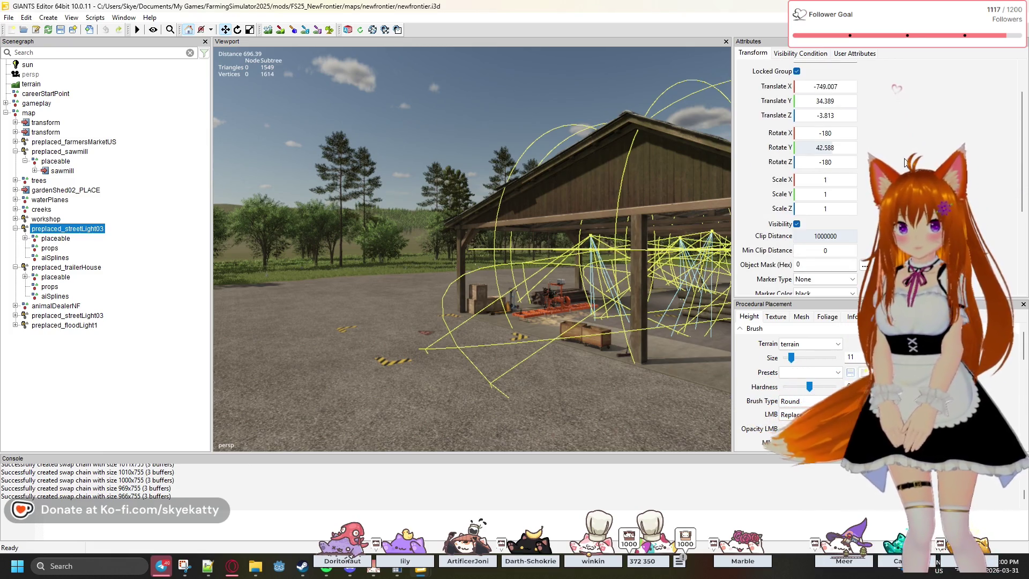
scroll(906, 163, "up", 2)
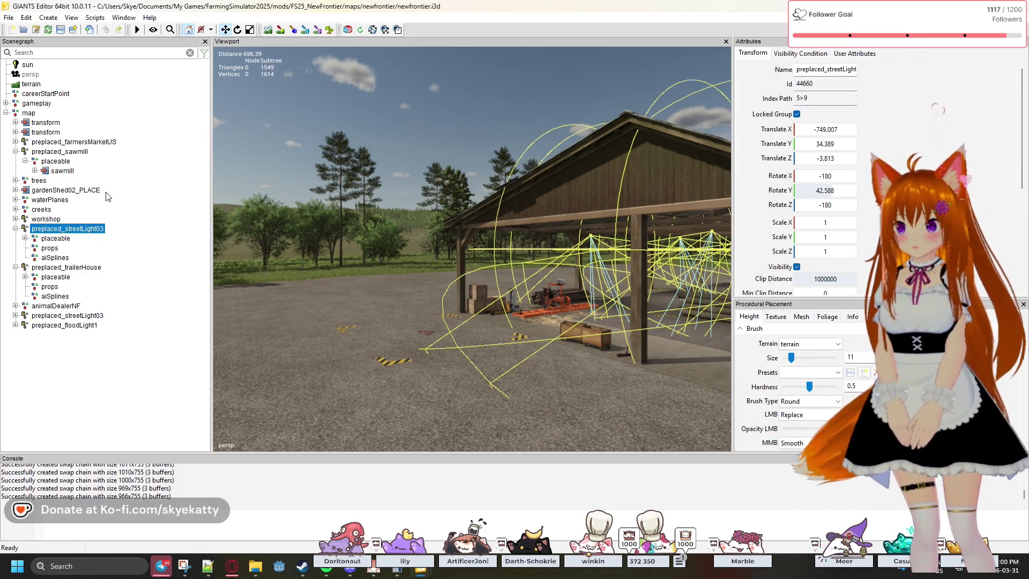
left_click(64, 242)
left_click(50, 249)
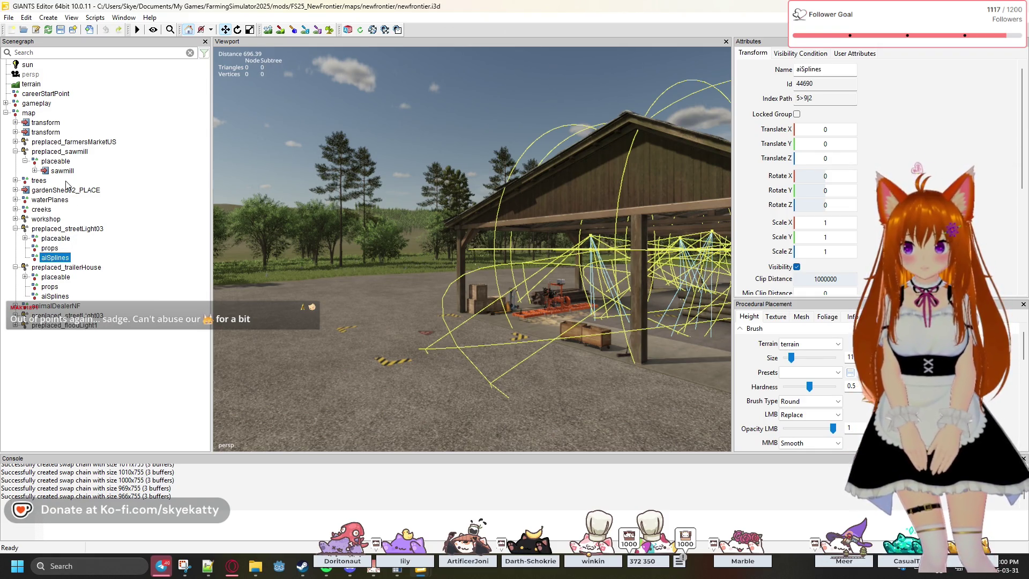
mouse_move(421, 566)
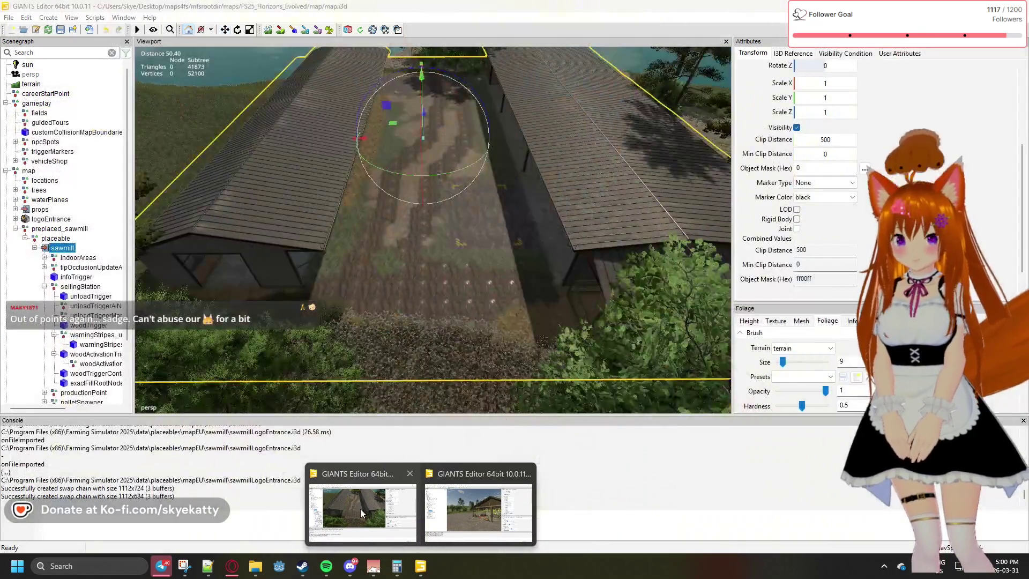
Return to the Horizons Evolved map and zoom out, tilting the view toward the river beyond.
left_click(360, 509)
scroll(458, 273, "down", 2)
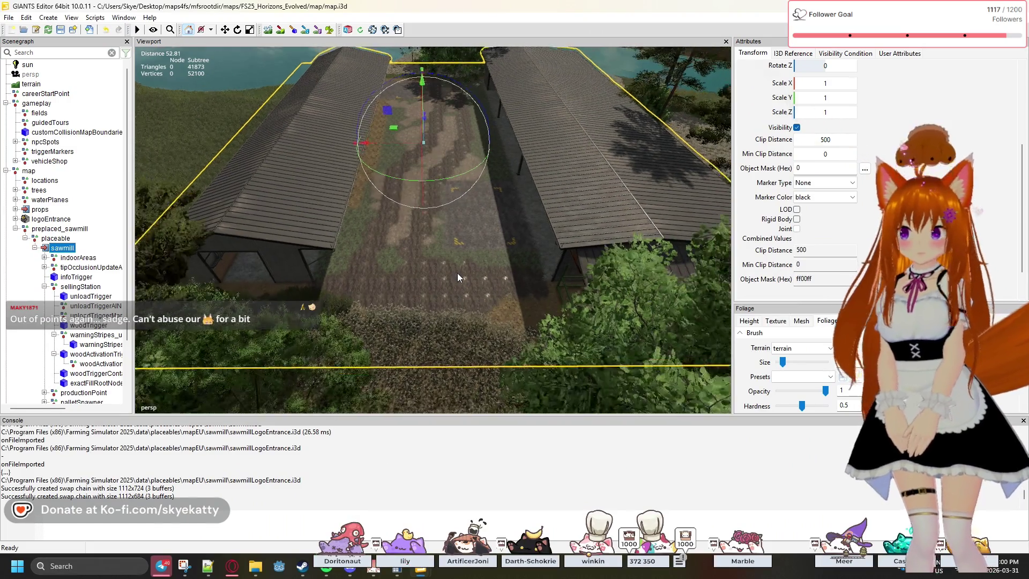
scroll(458, 272, "down", 3)
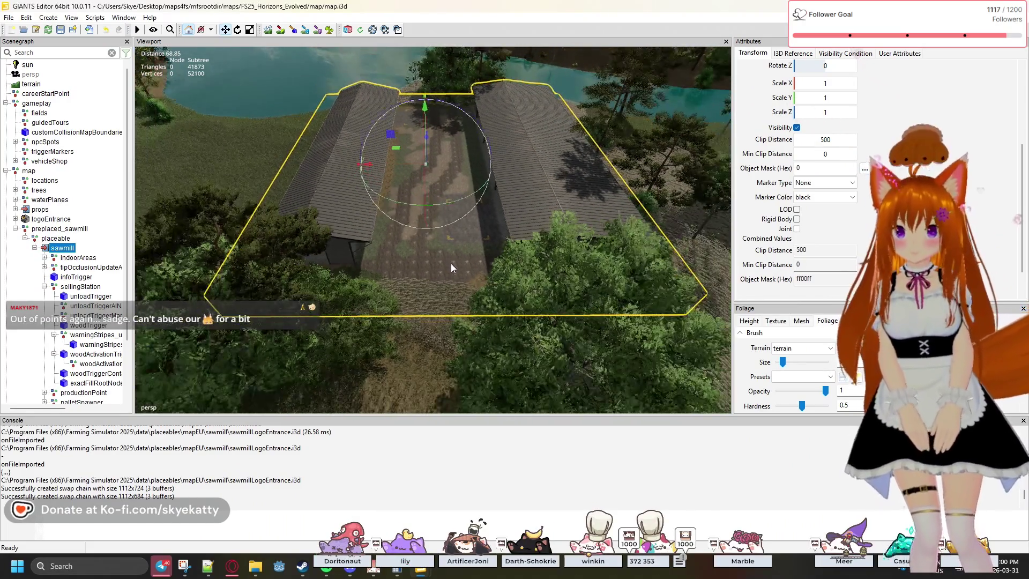
mouse_move(454, 281)
left_mouse_down()
mouse_move(466, 210)
mouse_move(675, 180)
left_mouse_up()
scroll(804, 161, "up", 5)
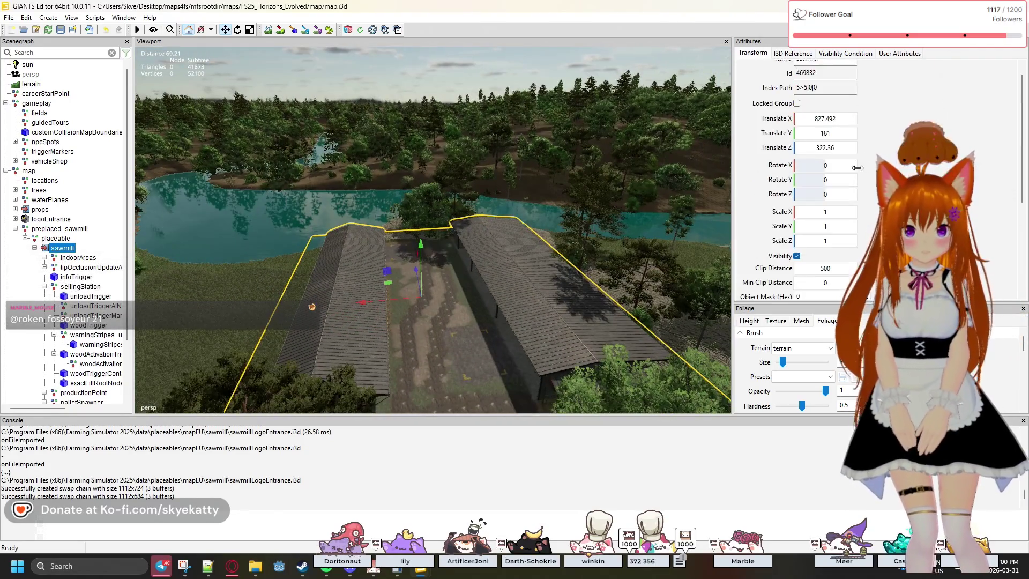